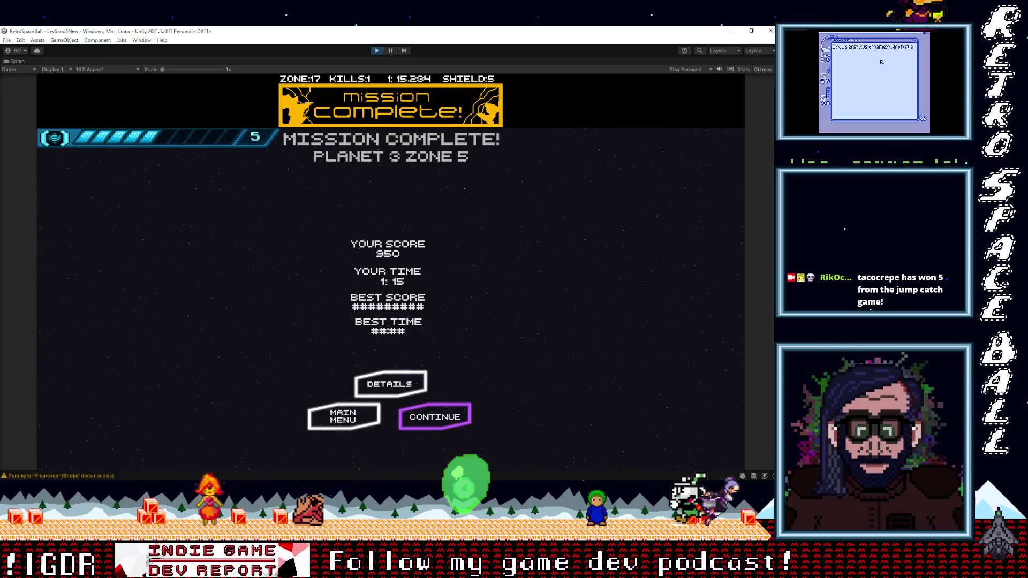
Continue past the Planet 3 Zone 5 results to the Proxima 3 hub's 'Start your journey?' menu.
key(Return)
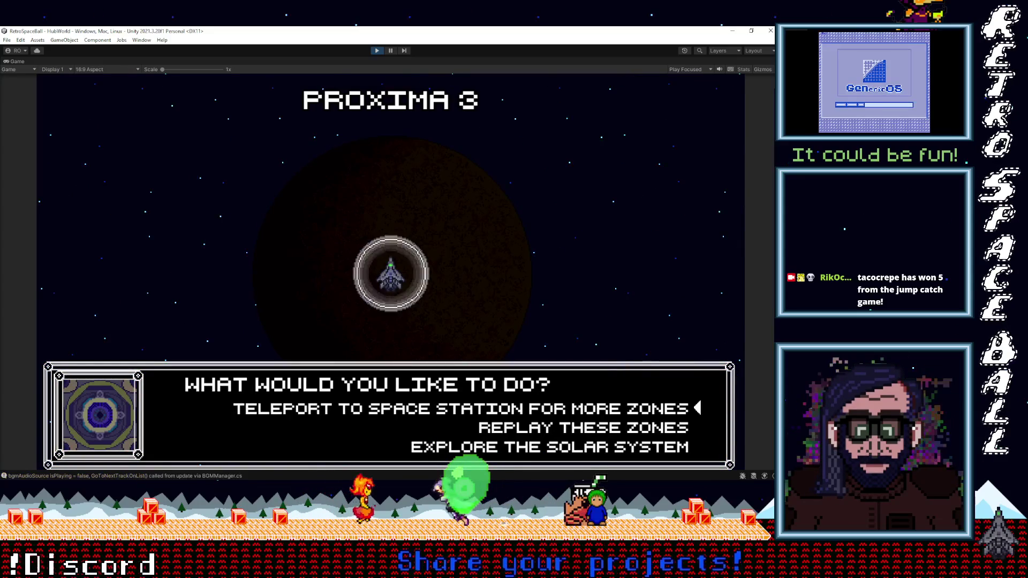
key(Return)
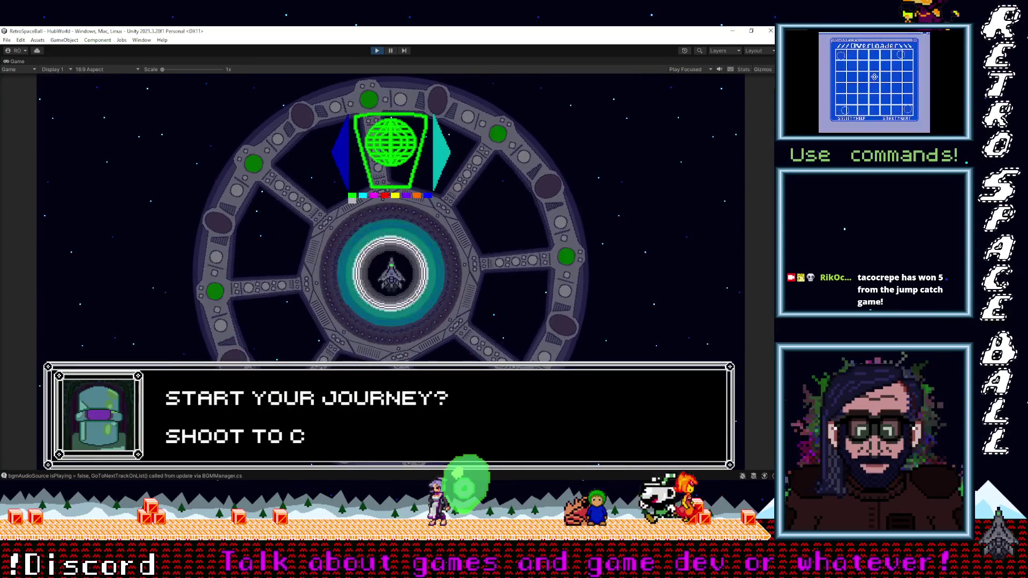
Start the journey and cycle the planet list to Proxima 4.
key(space)
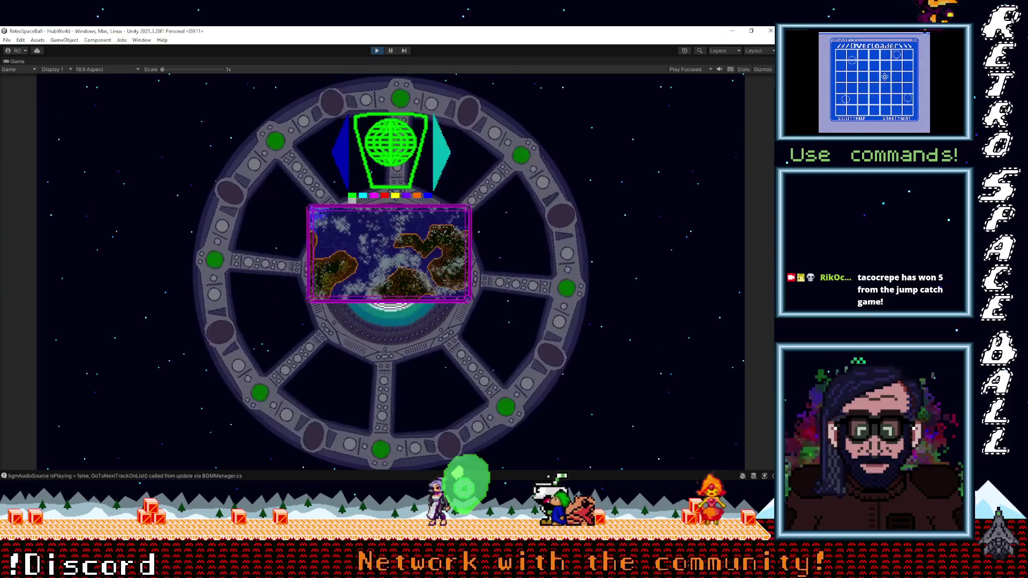
key(Right)
key(Right)
key(Right)
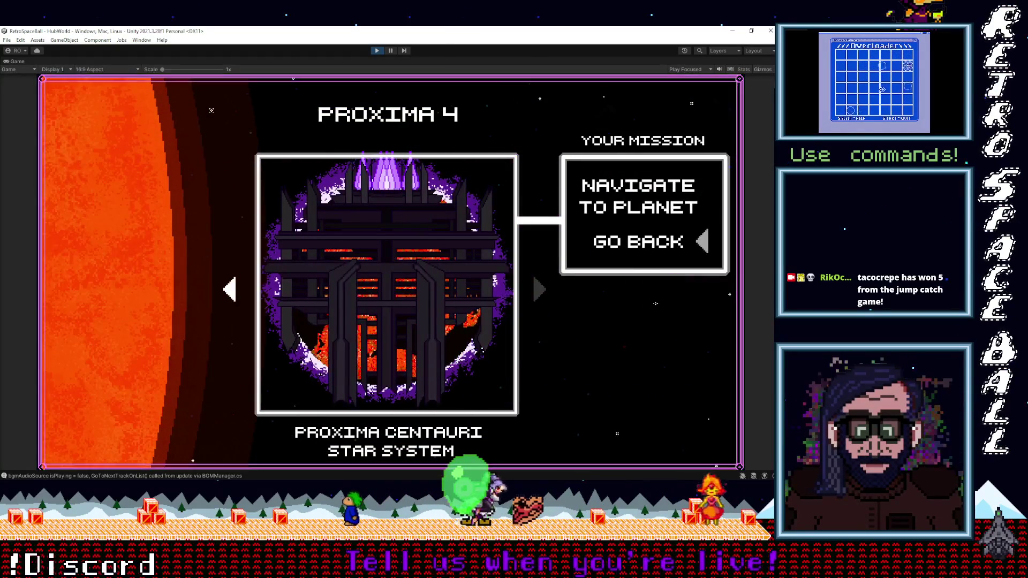
Navigate to Proxima 4, choose YES to transport to its surface, and begin Zone 11.
key(Up)
key(space)
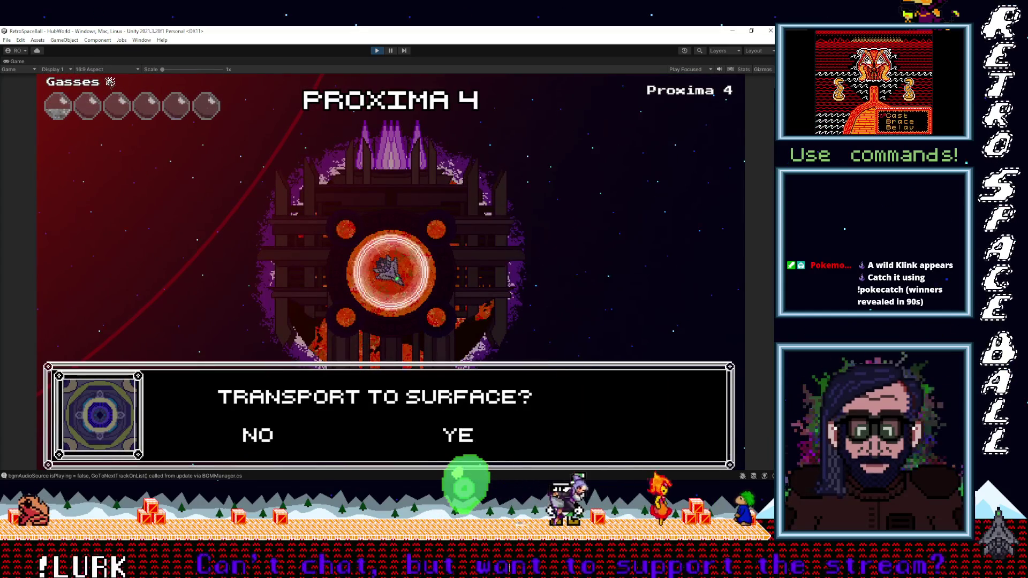
key(Right)
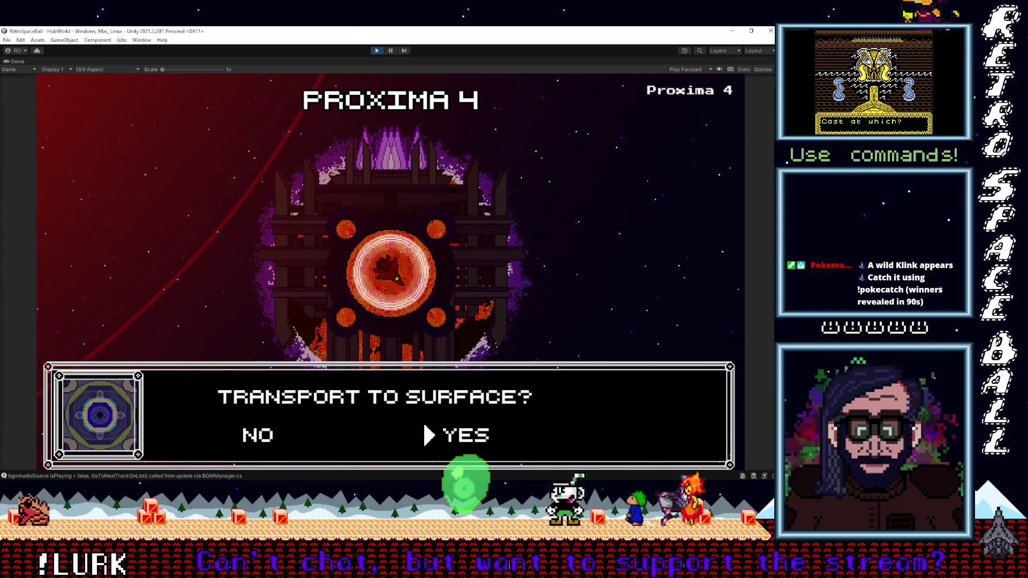
key(Return)
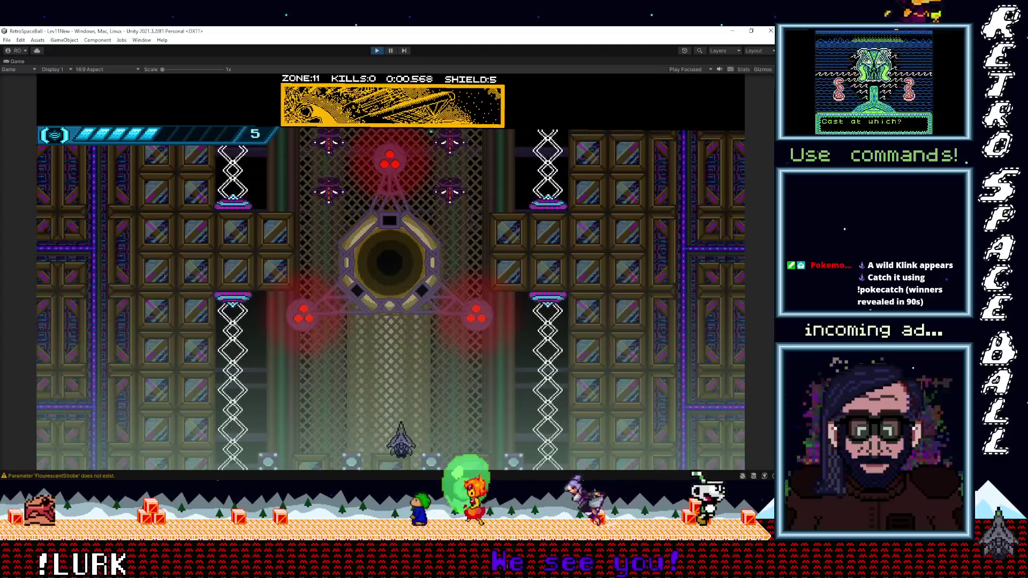
key(Left)
Weave the ship left and right shooting enemies until Zone 11's score reaches 890 with 6 kills.
key(Right)
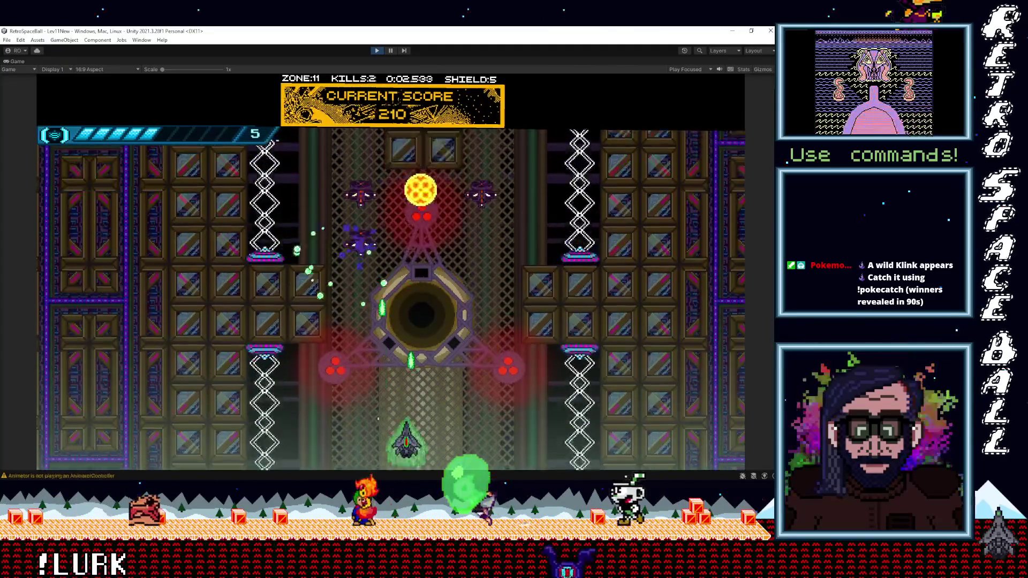
key(Left)
key(Right)
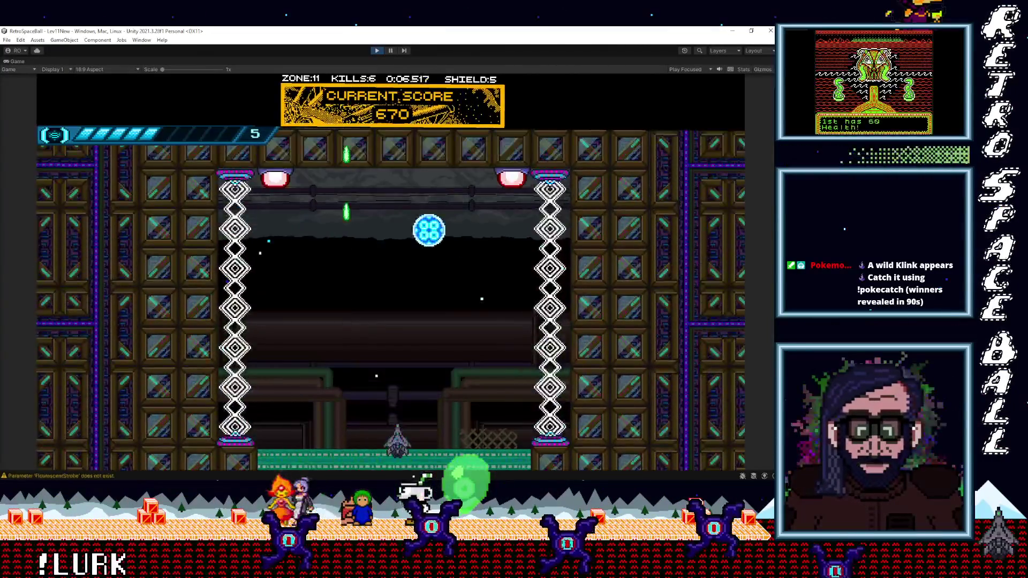
key(Left)
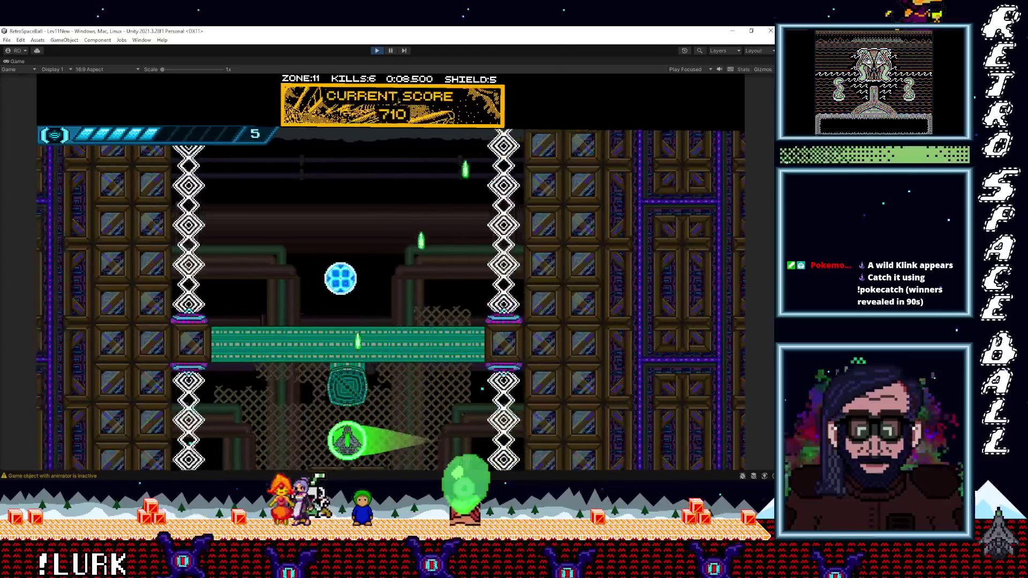
key(Right)
key(Left)
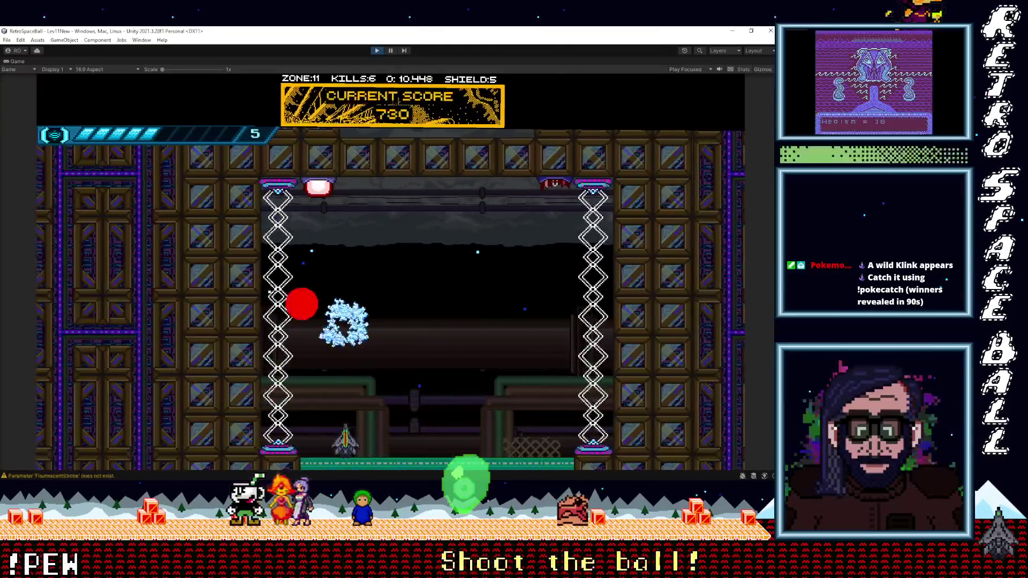
key(Right)
key(Left)
key(Right)
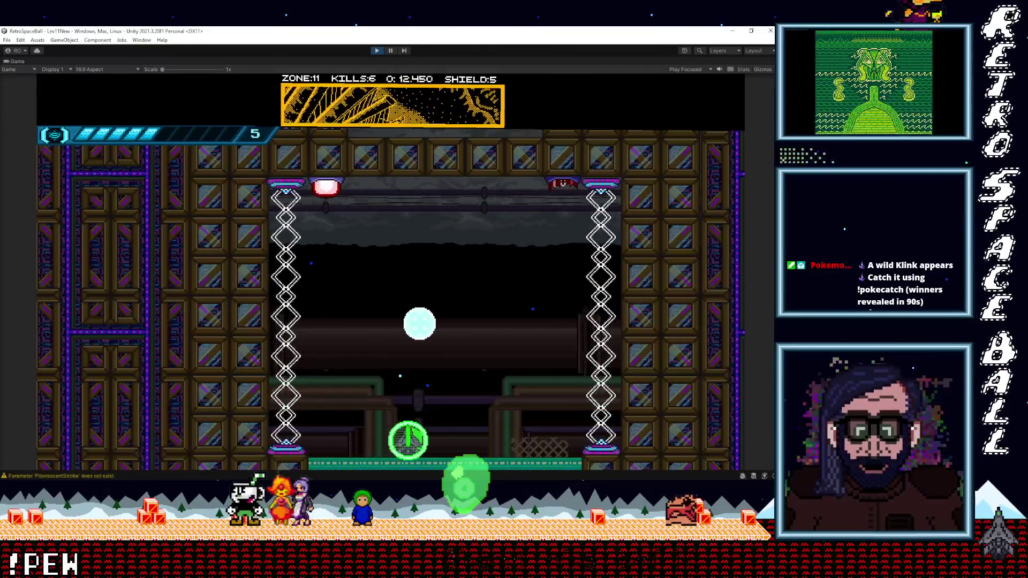
key(Left)
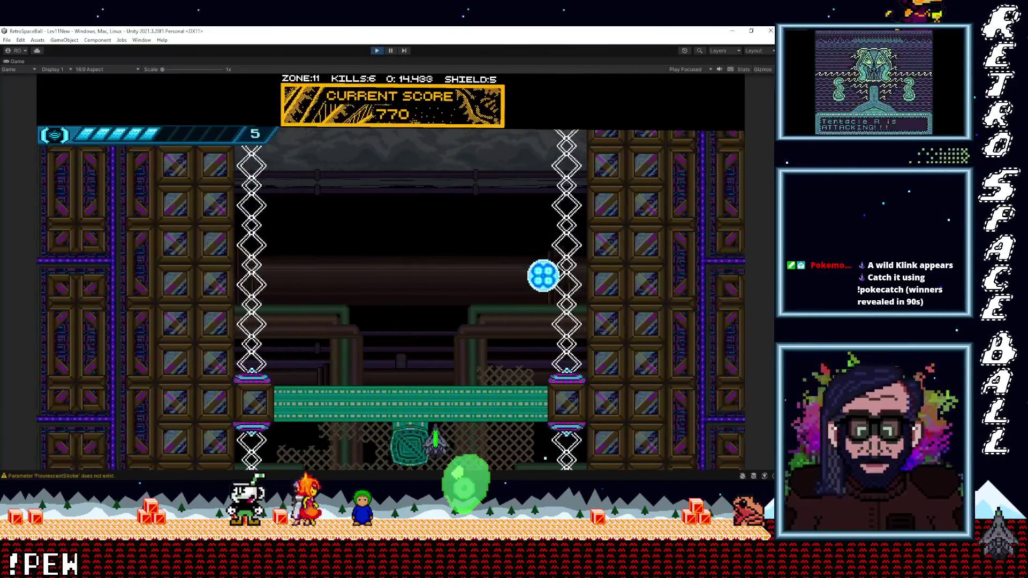
key(Left)
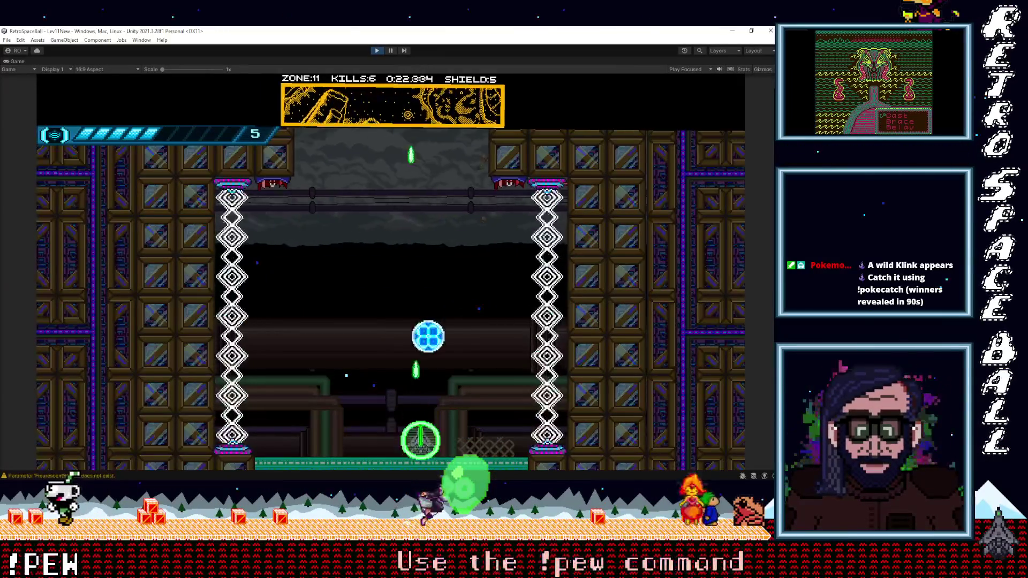
key(Right)
key(Left)
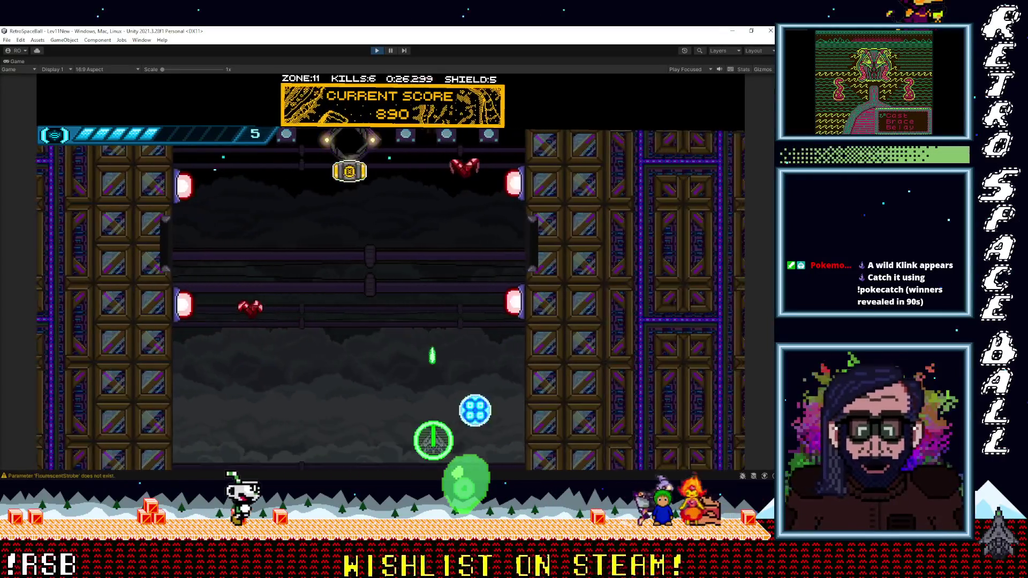
Keep shooting enemies to complete Zone 11 with 4990 points, 33 kills in 2:26.
key(Left)
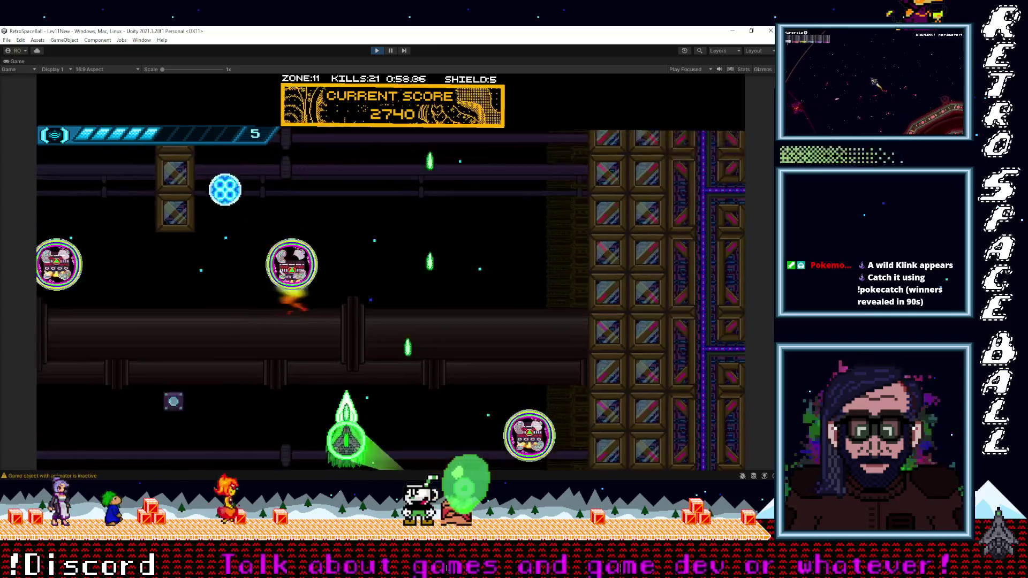
key(Right)
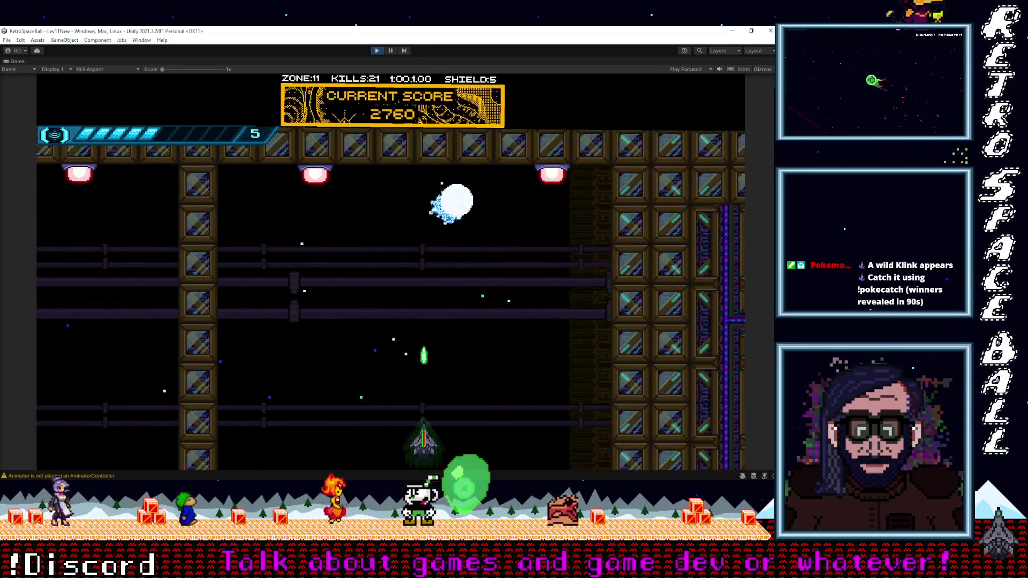
key(Right)
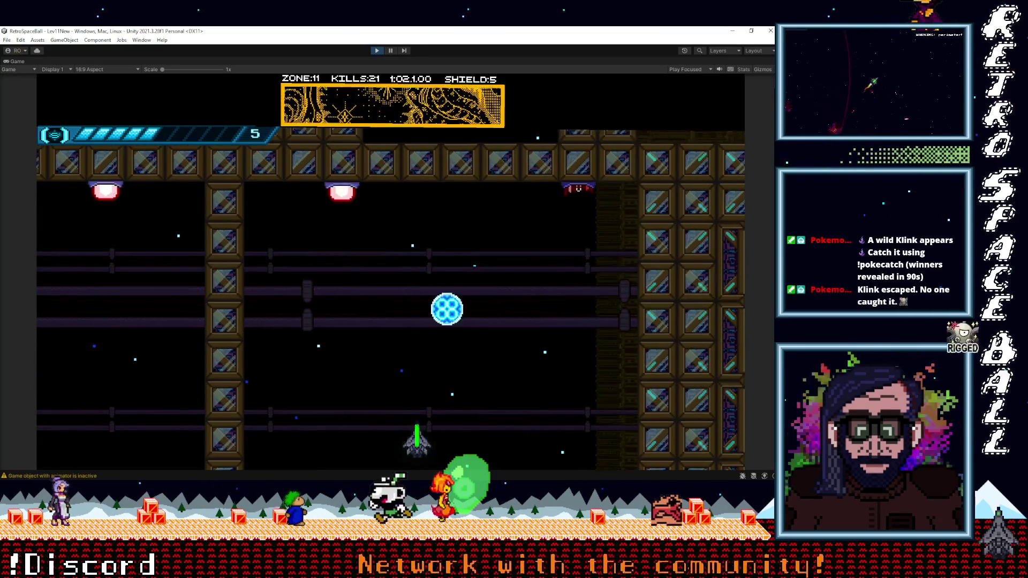
key(Right)
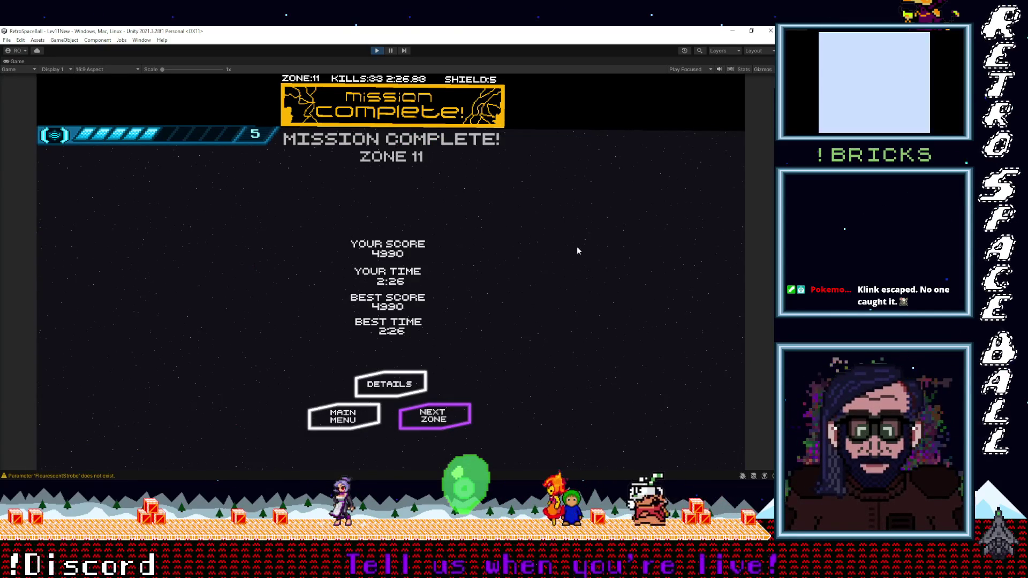
Advance to Zone 12 and steer the ship through to the boss arena.
key(Return)
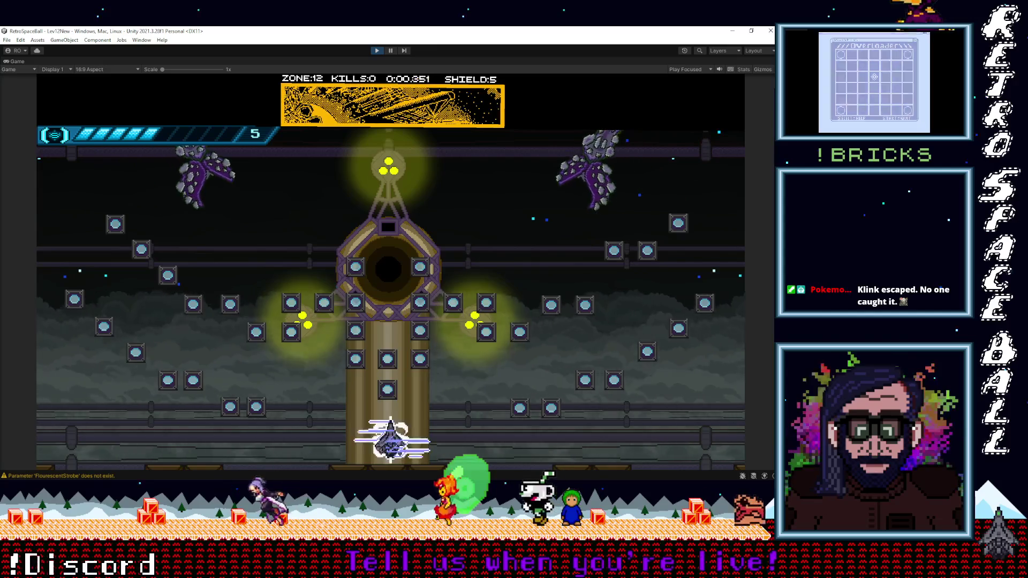
key(Left)
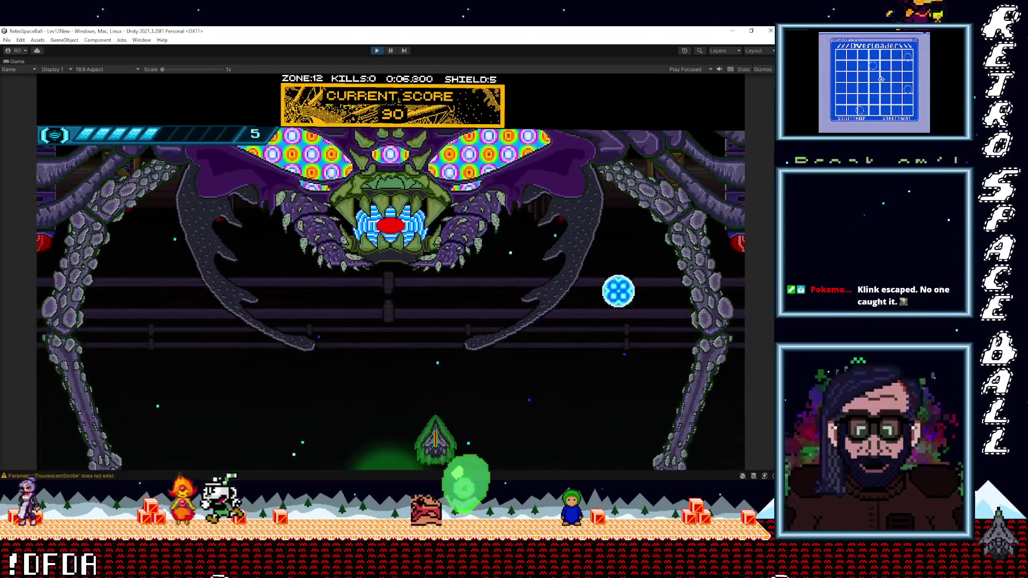
key(Left)
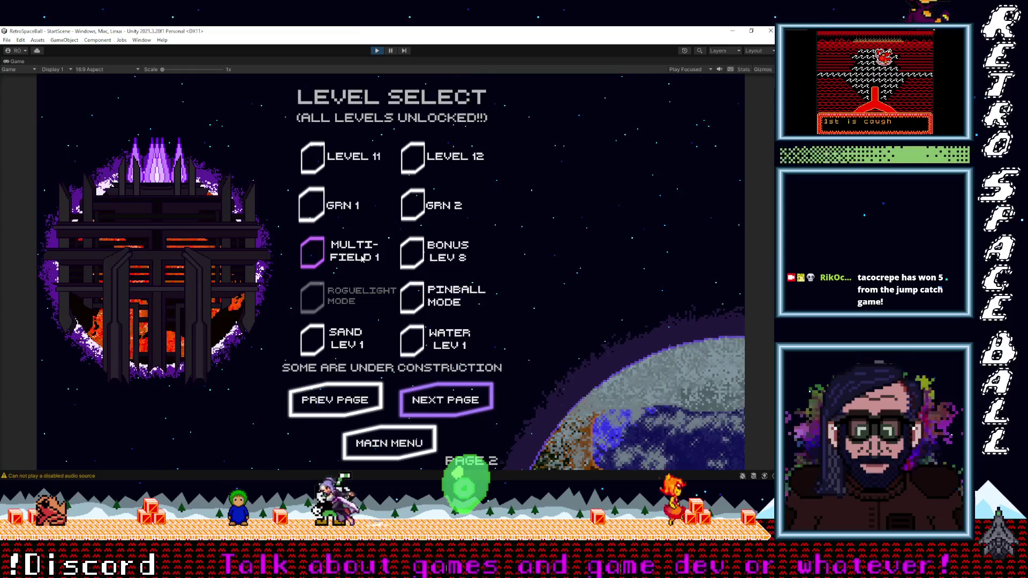
Page forward through Level Select to the last page, then back to page 2.
click(450, 399)
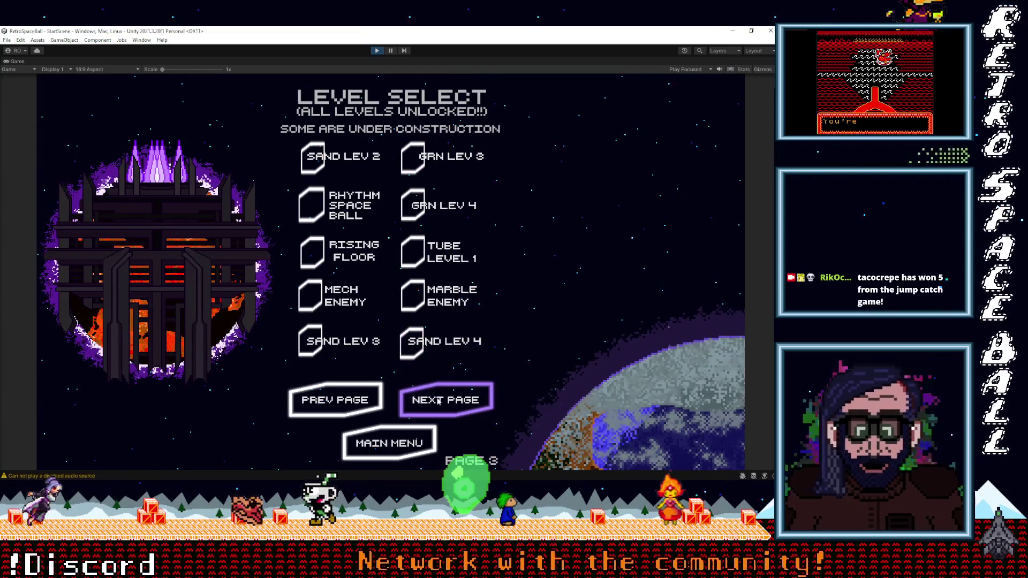
click(438, 401)
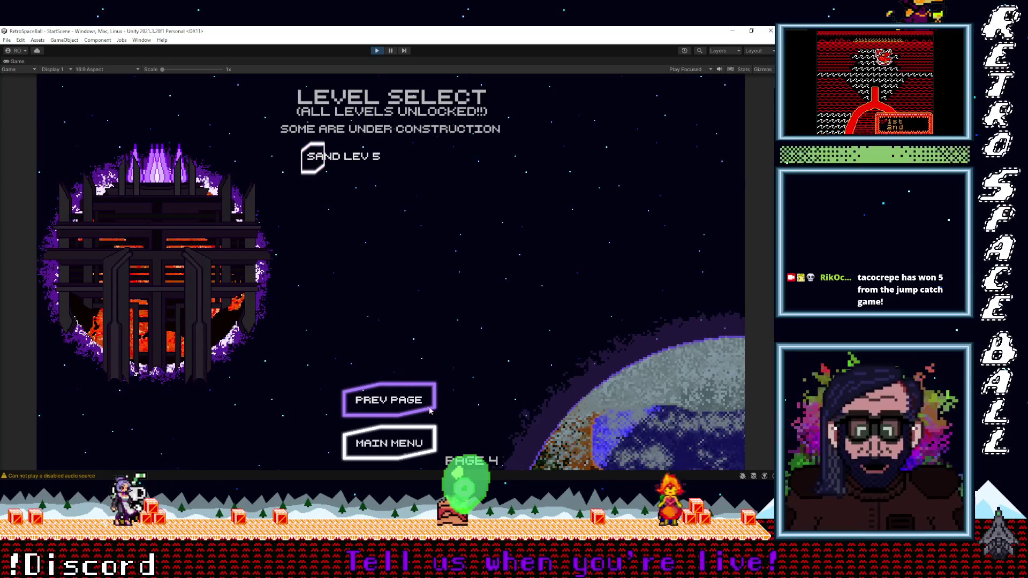
click(395, 401)
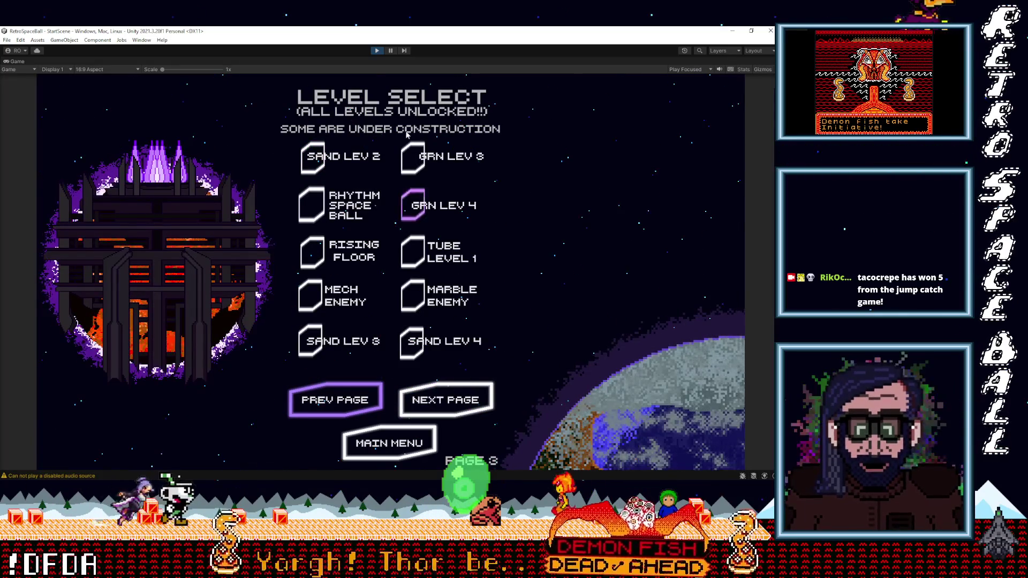
click(348, 393)
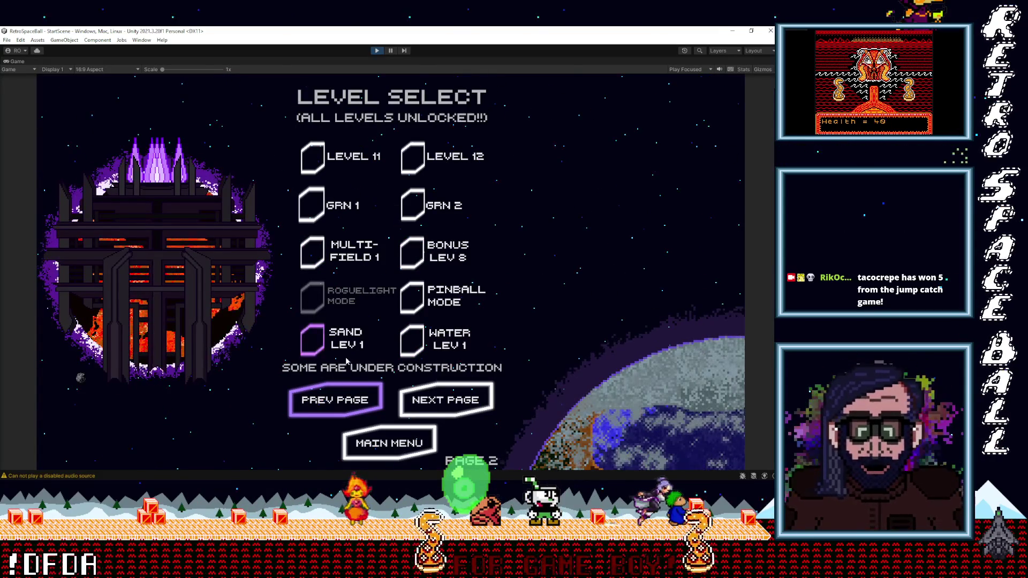
click(341, 401)
click(389, 397)
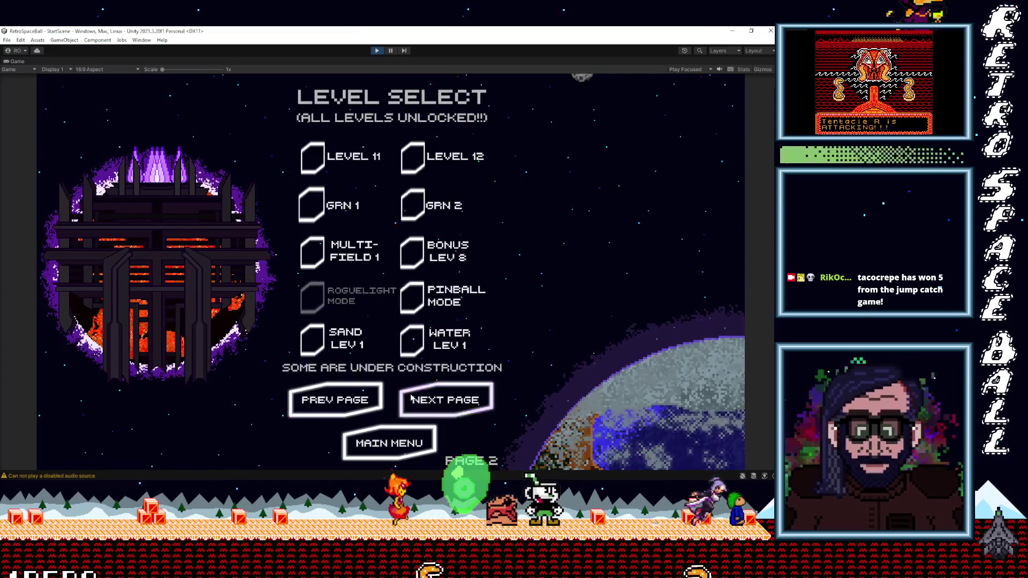
Return to Level Select page 3 and launch the Mech Enemy level.
click(453, 403)
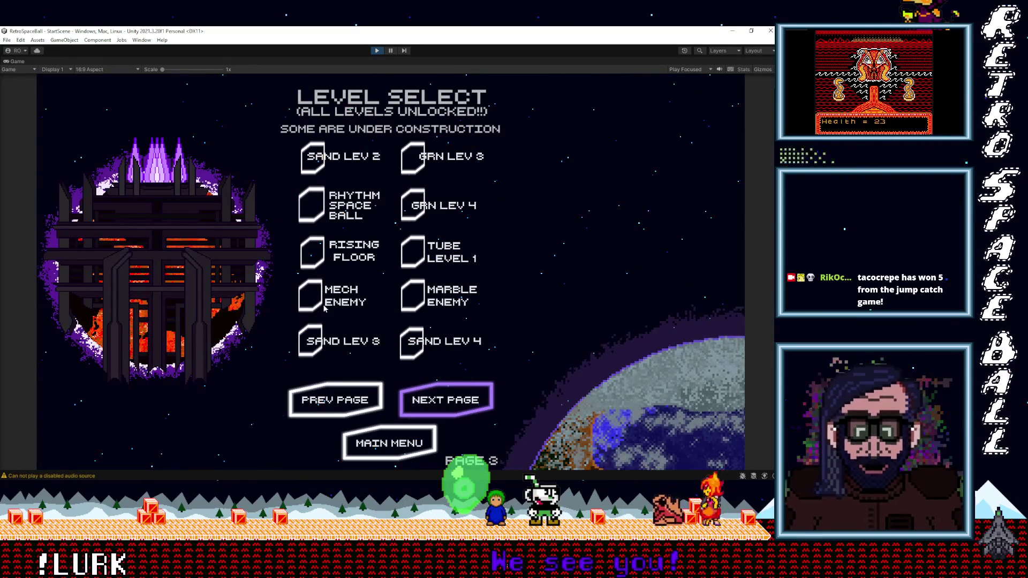
click(441, 396)
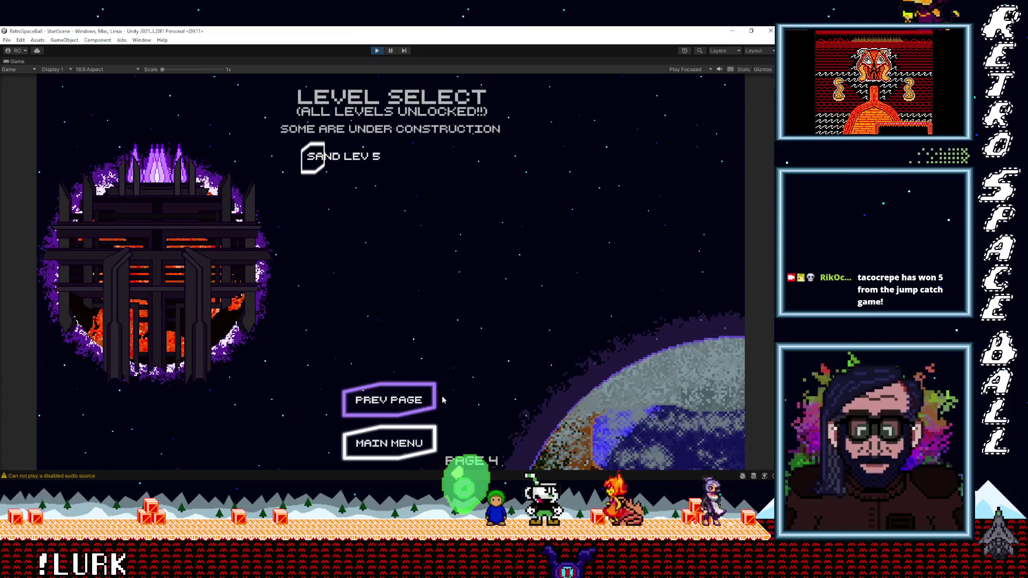
click(378, 400)
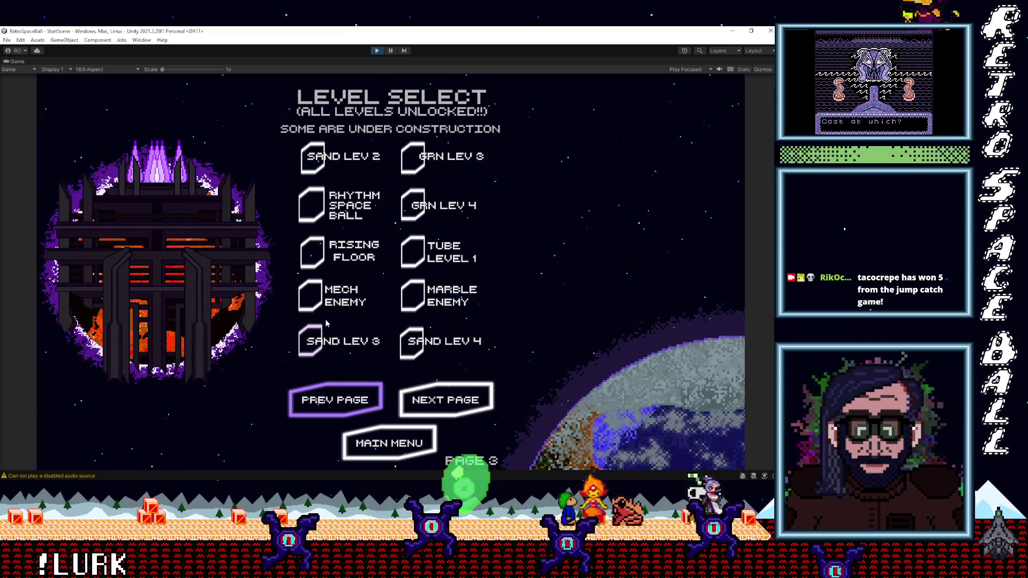
click(314, 305)
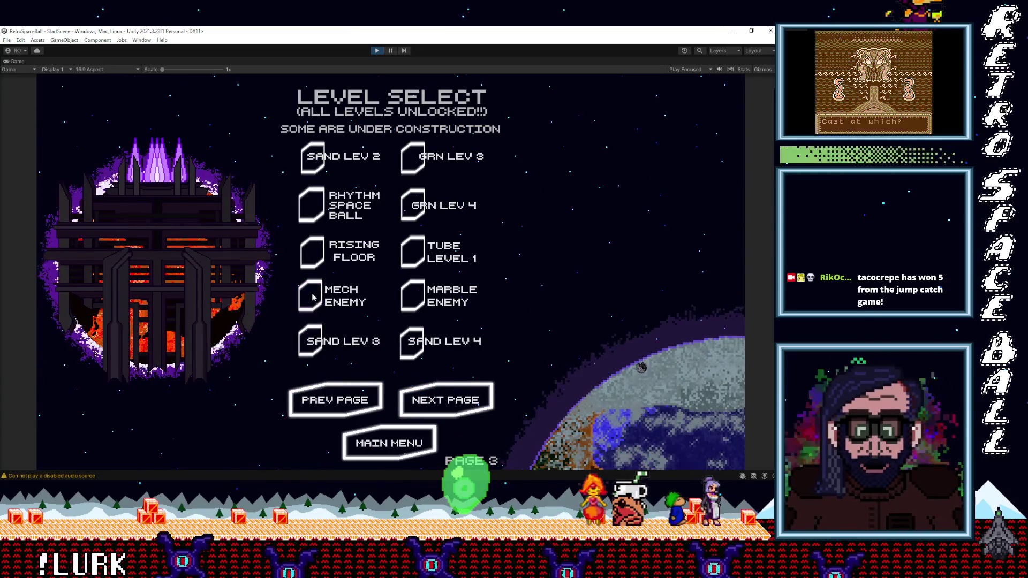
click(307, 298)
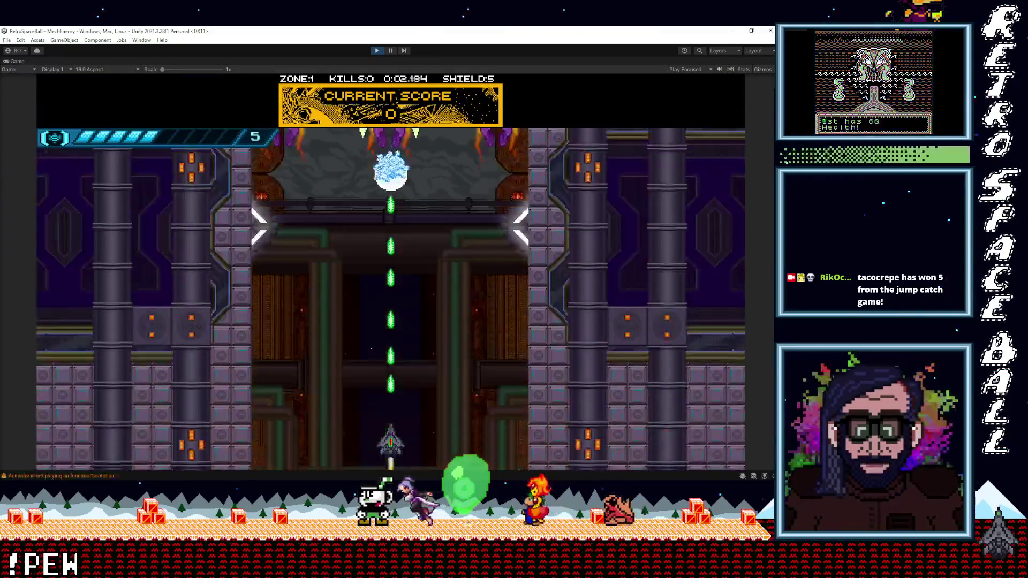
Dodge fire, bat the ball and shoot purple mechs through the corridor past 1:13, shield at 5.
key(Left)
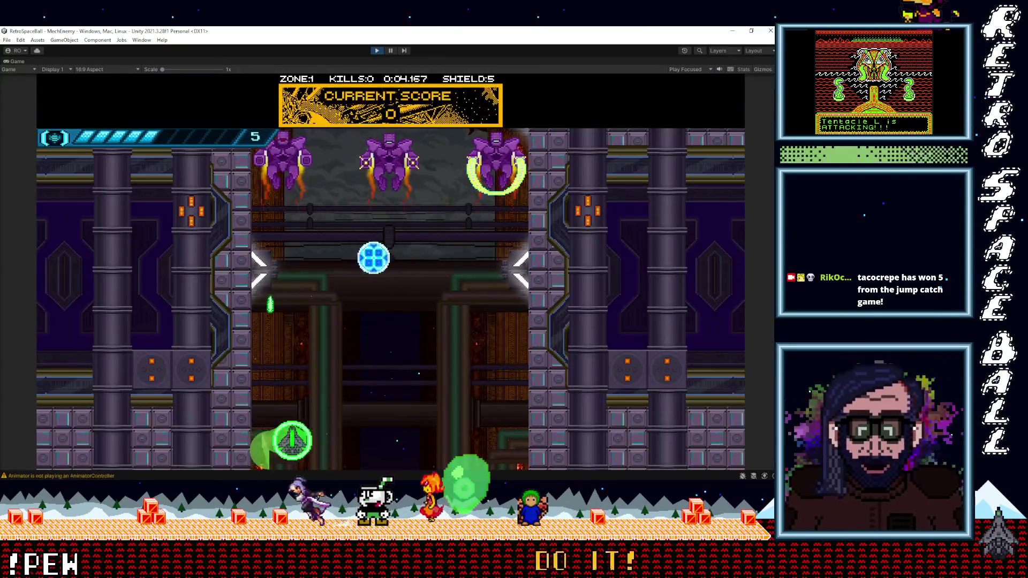
key(Right)
key(Left)
key(Right)
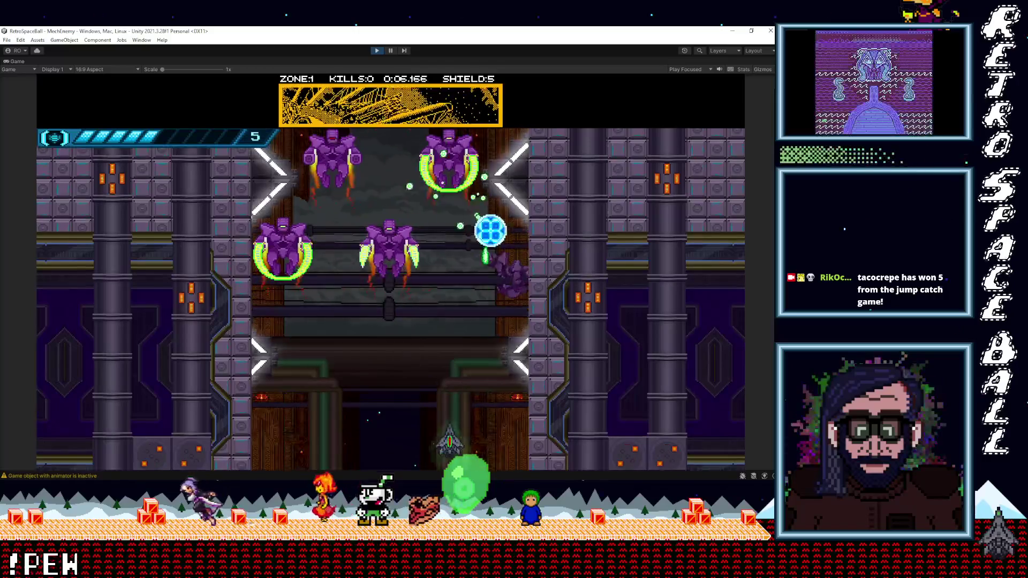
key(Right)
key(Left)
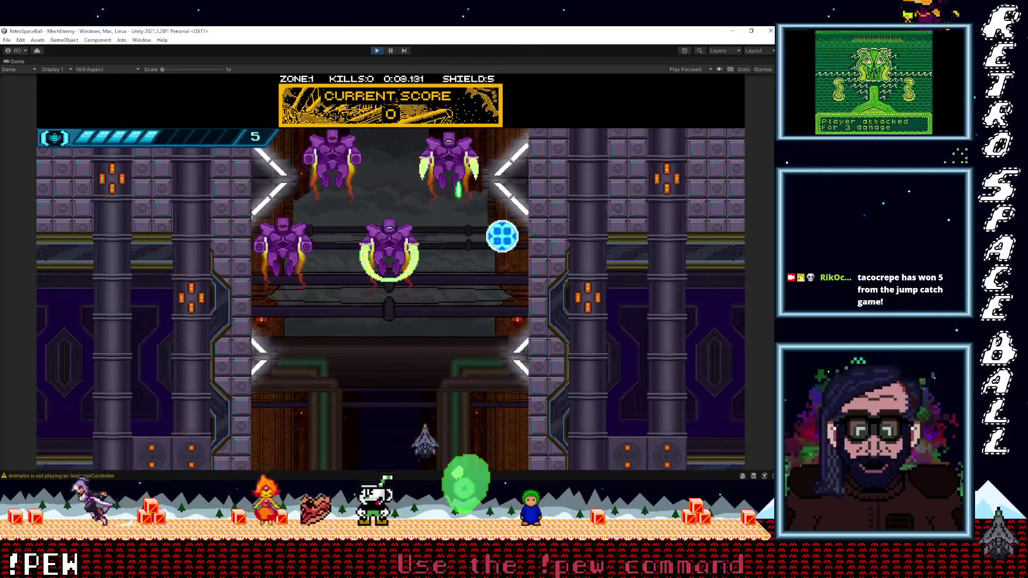
key(Left)
key(Left)
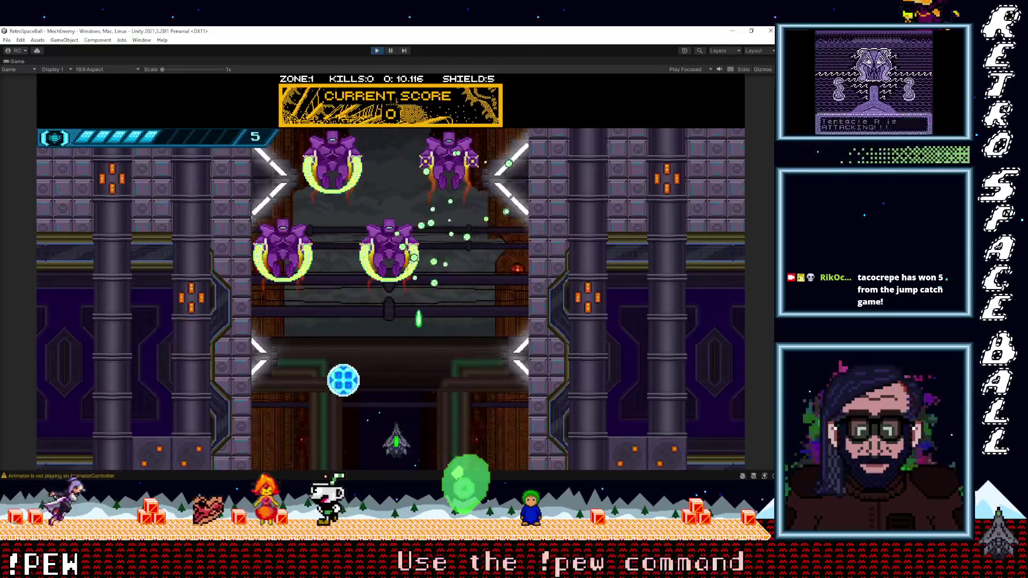
key(Right)
key(Left)
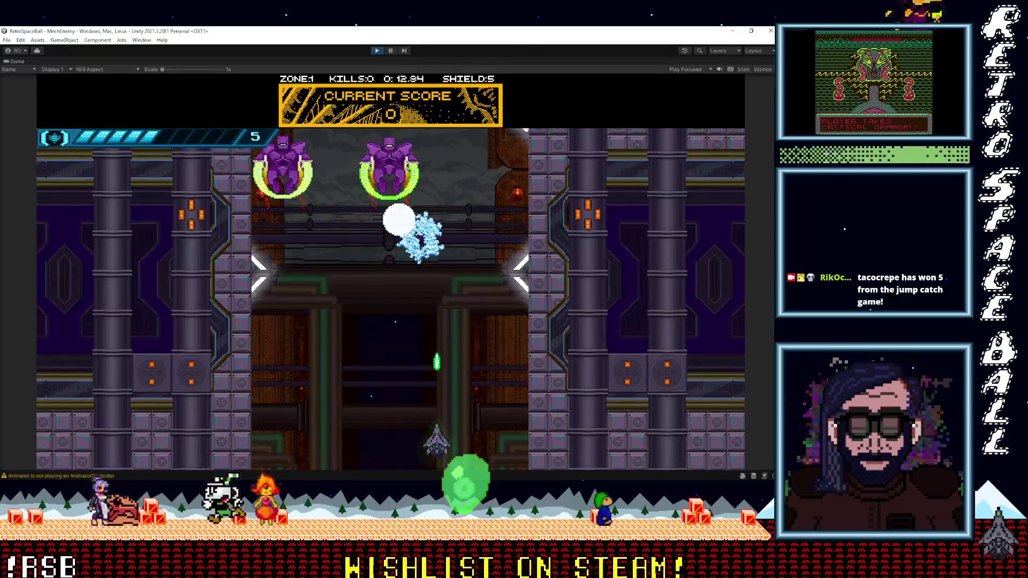
key(Left)
key(Right)
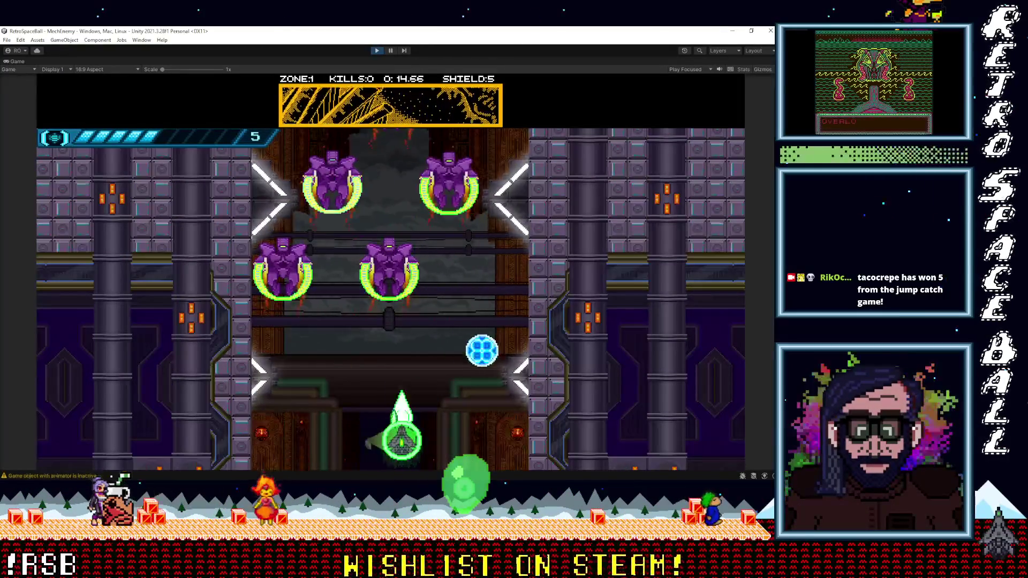
key(Left)
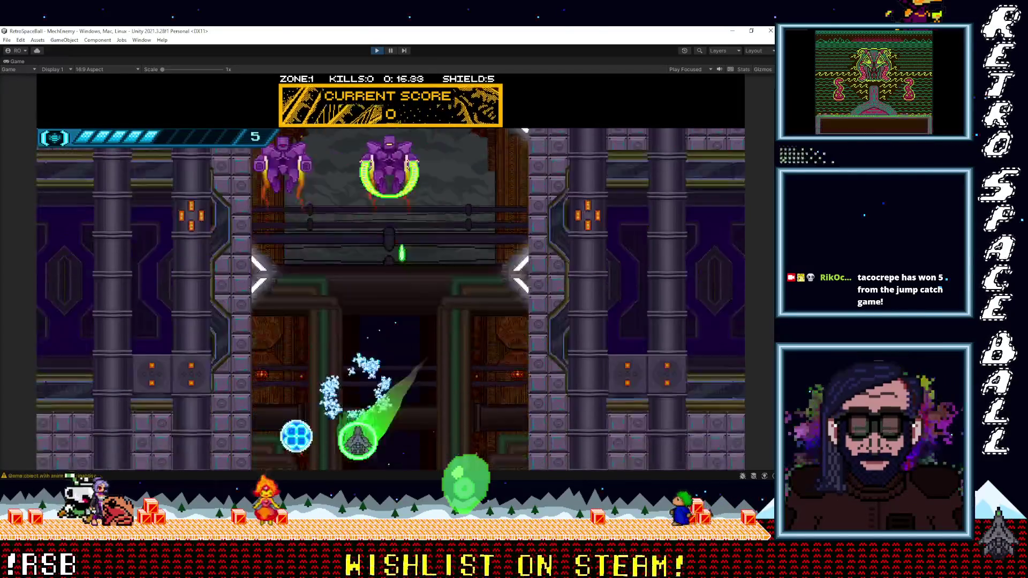
key(Right)
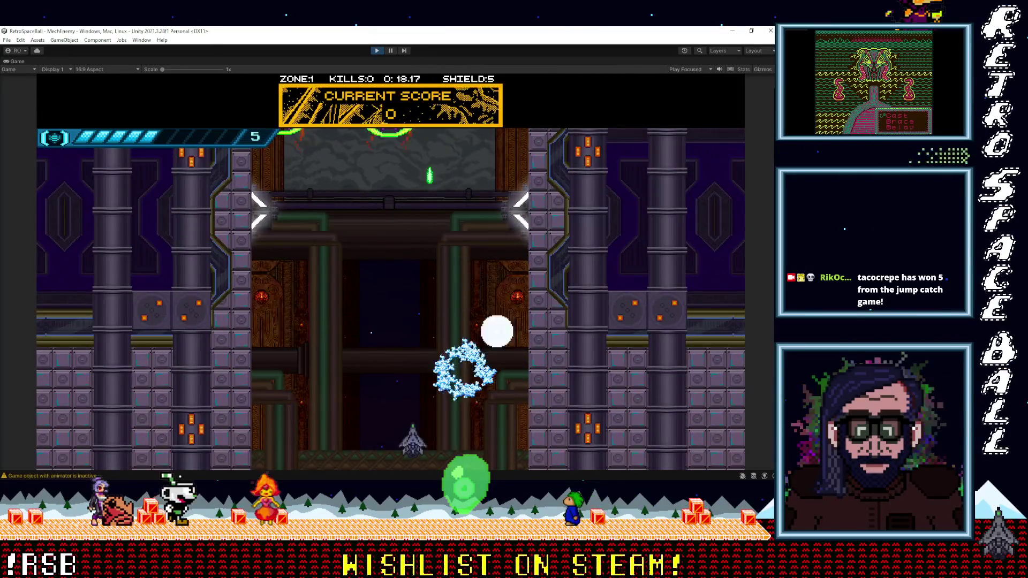
key(Right)
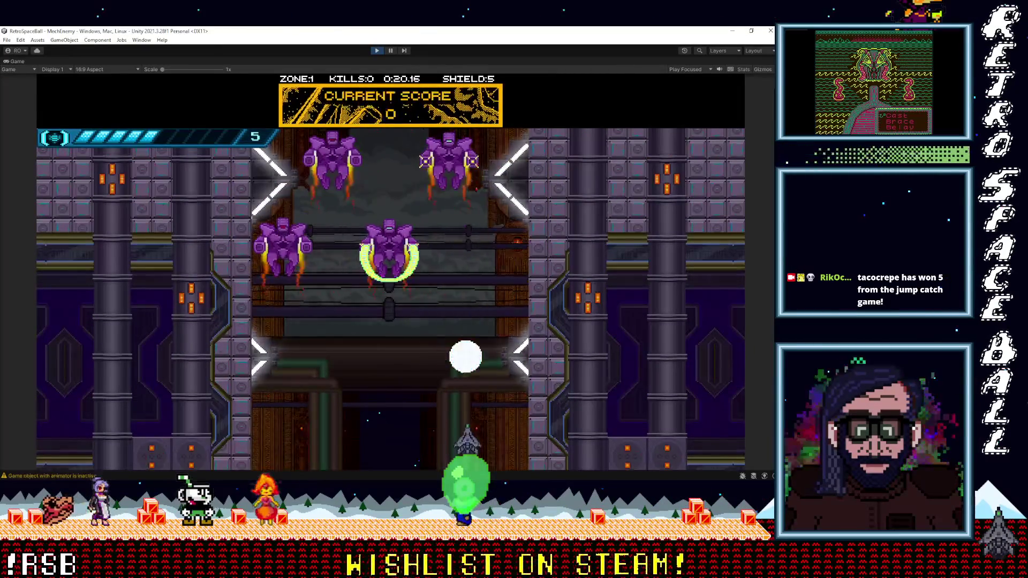
key(Left)
key(Left)
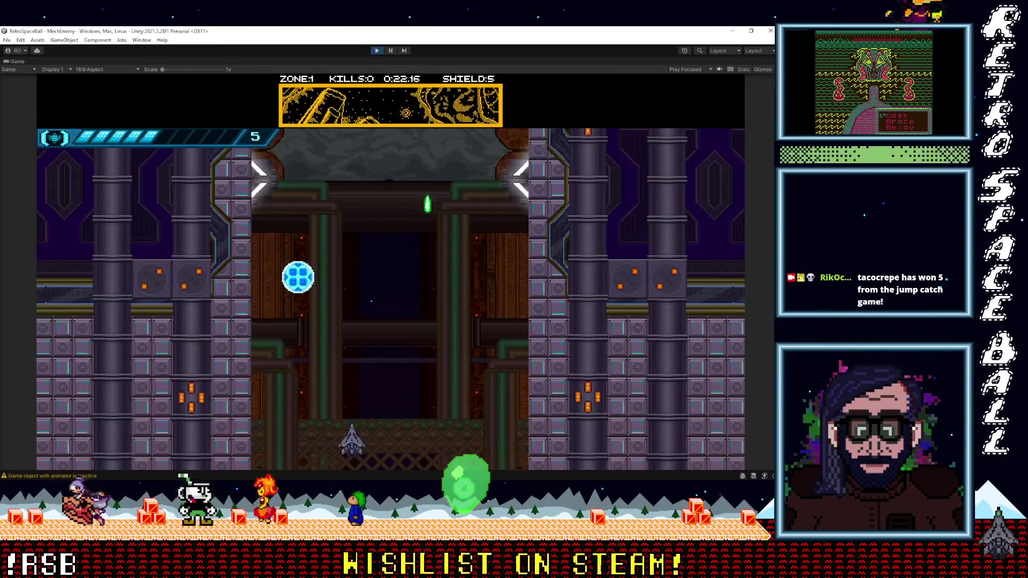
key(Right)
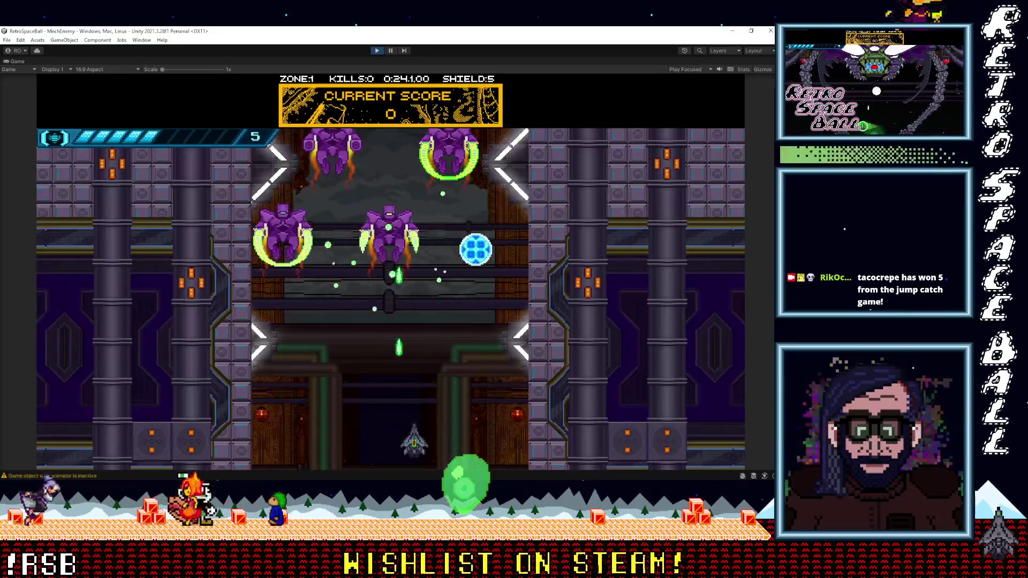
key(Right)
key(Left)
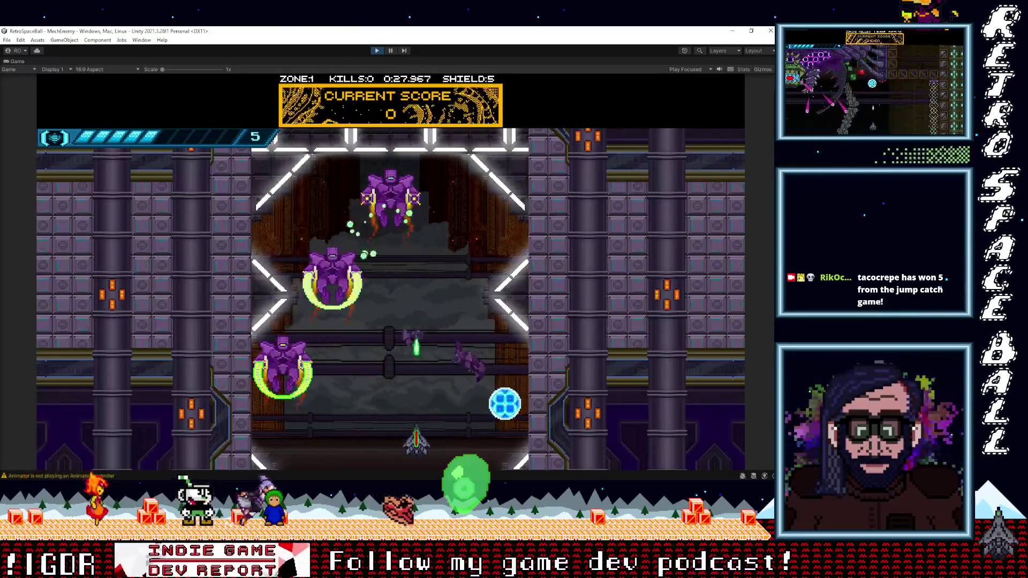
key(Right)
key(Left)
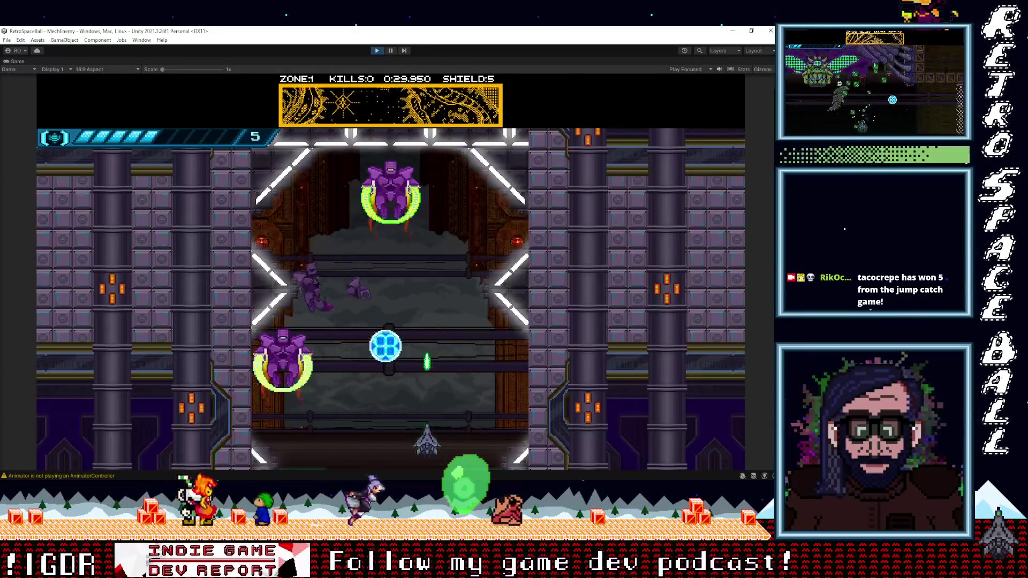
key(Left)
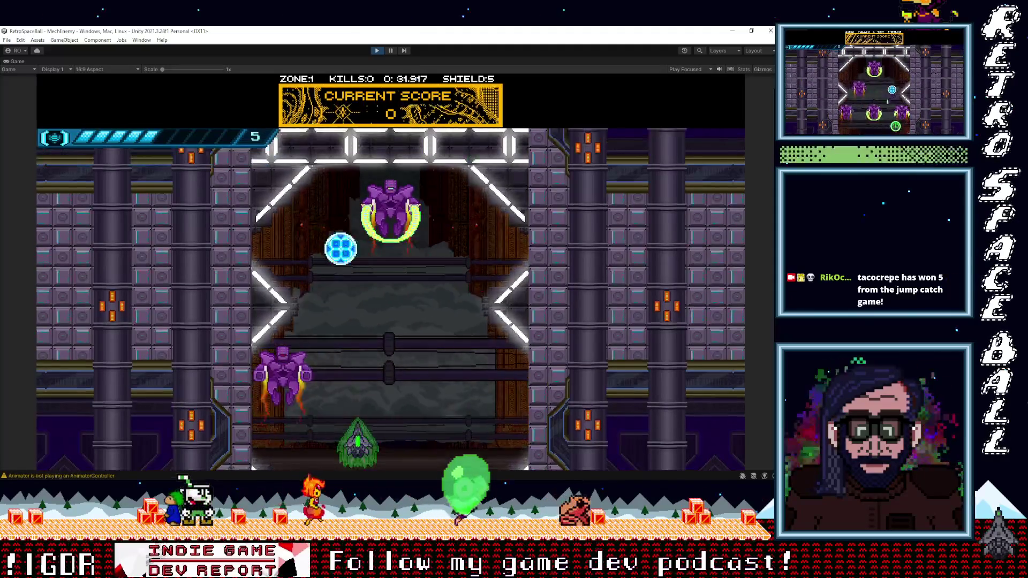
key(Right)
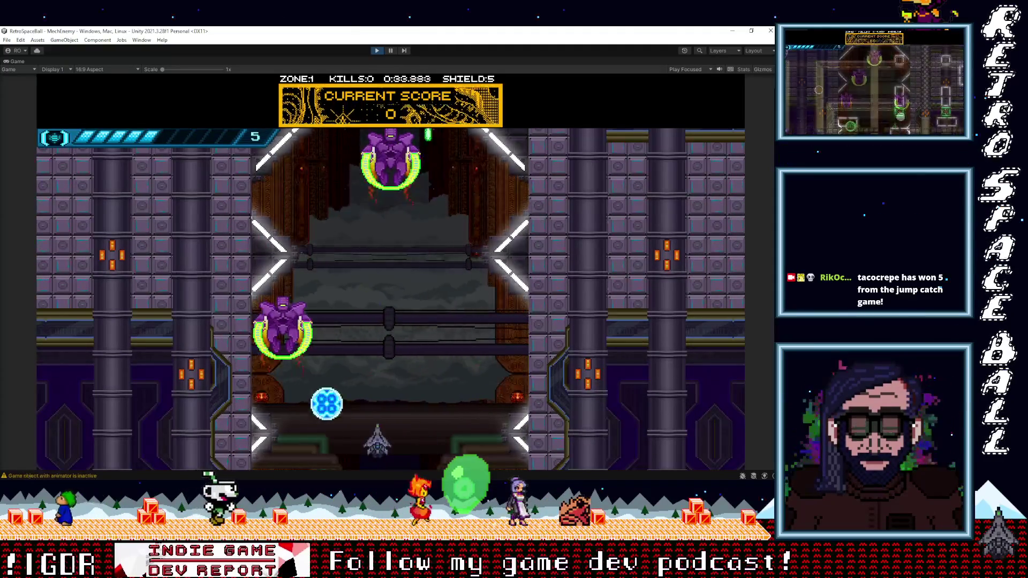
key(Right)
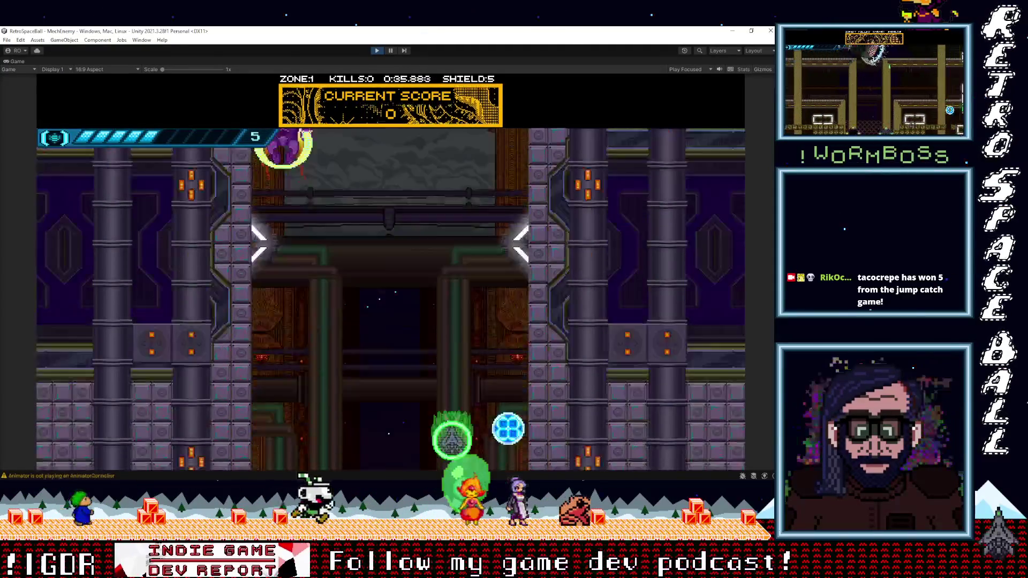
key(Left)
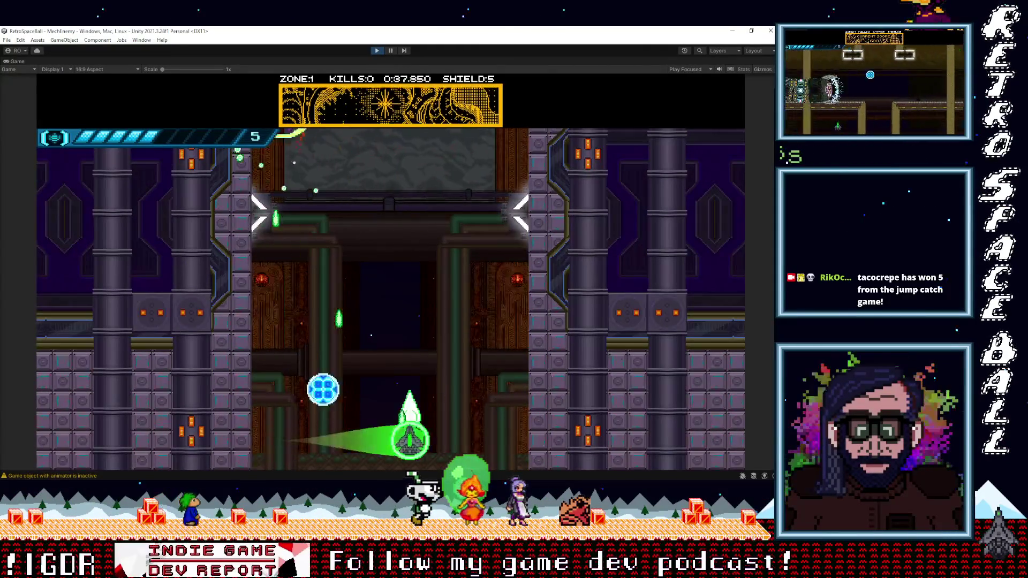
key(Left)
key(Right)
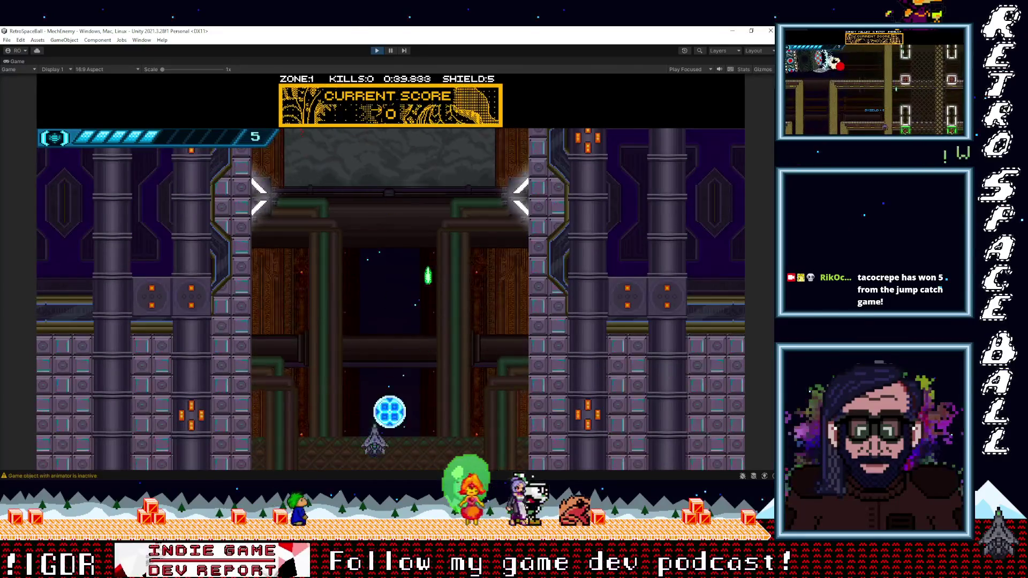
key(Right)
key(Left)
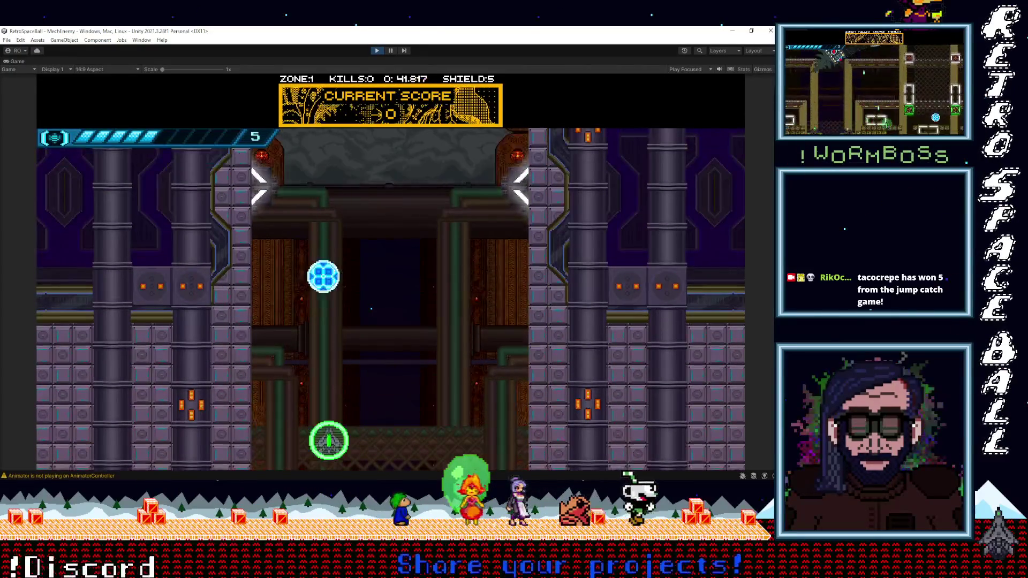
key(Right)
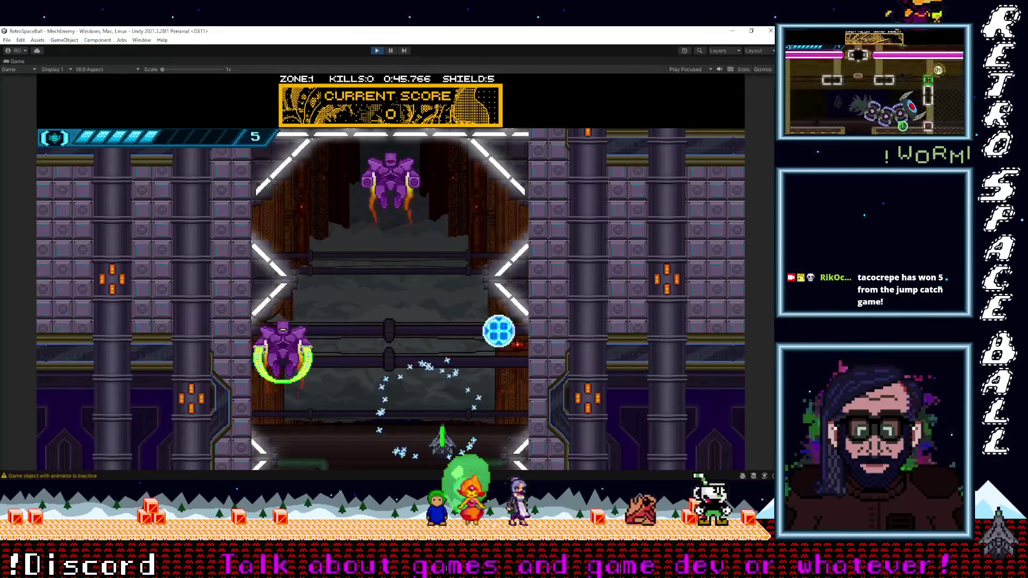
key(Right)
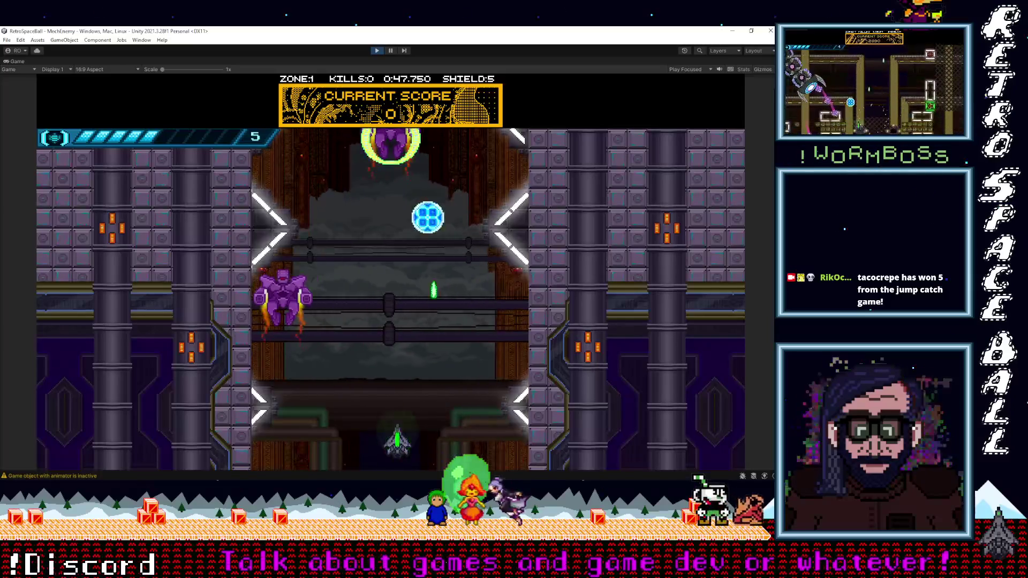
key(Right)
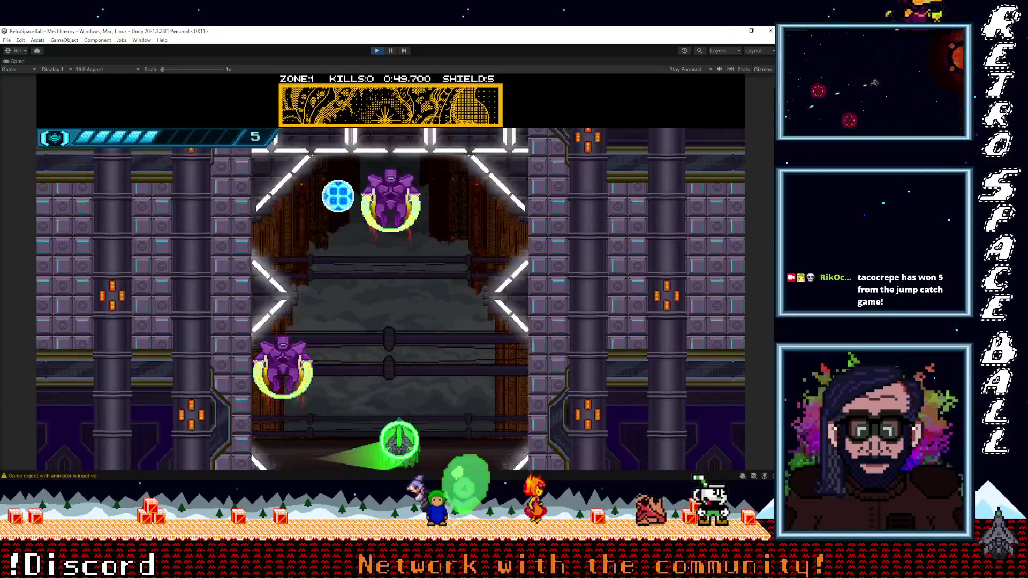
key(Left)
key(Right)
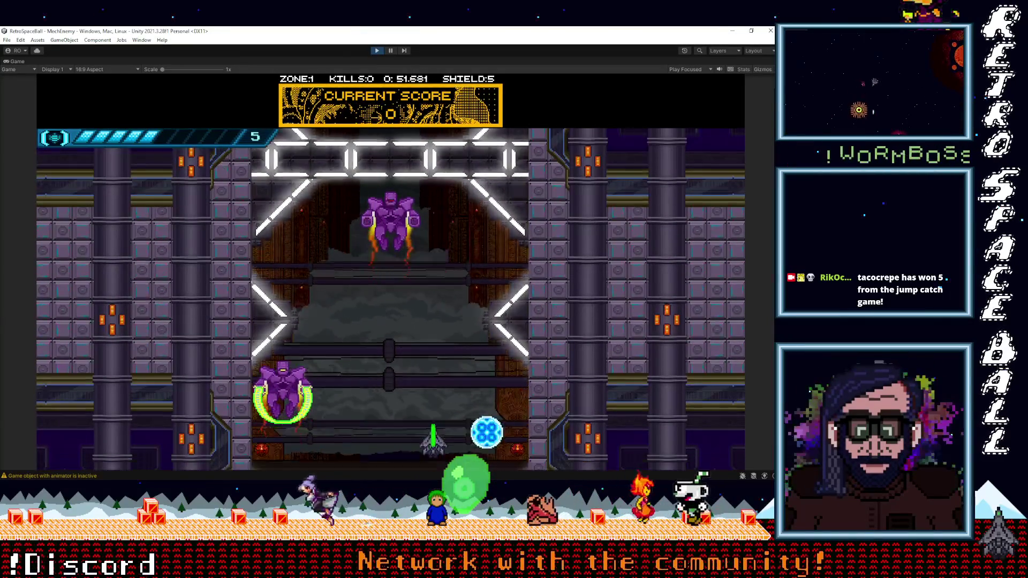
key(Left)
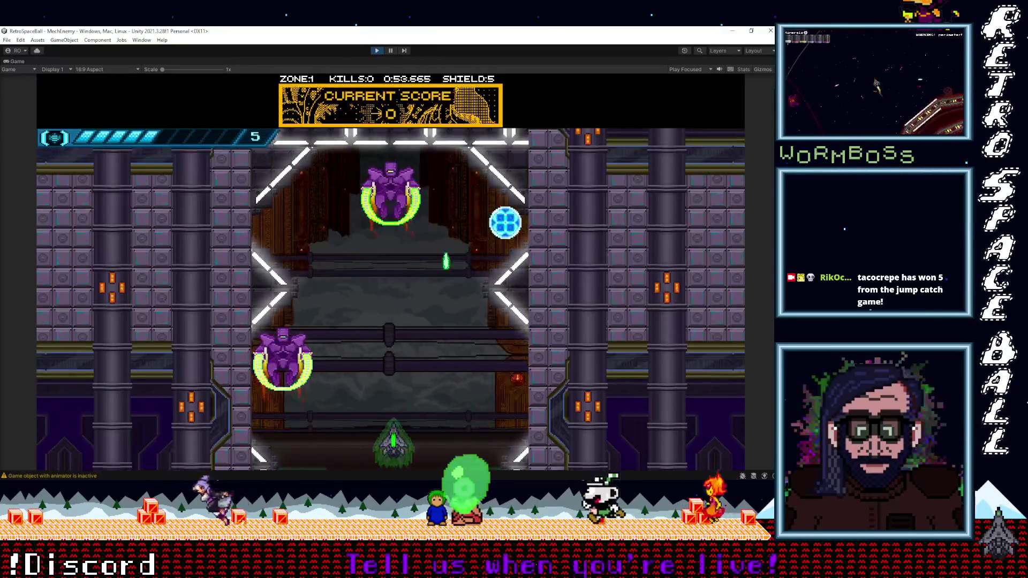
key(Left)
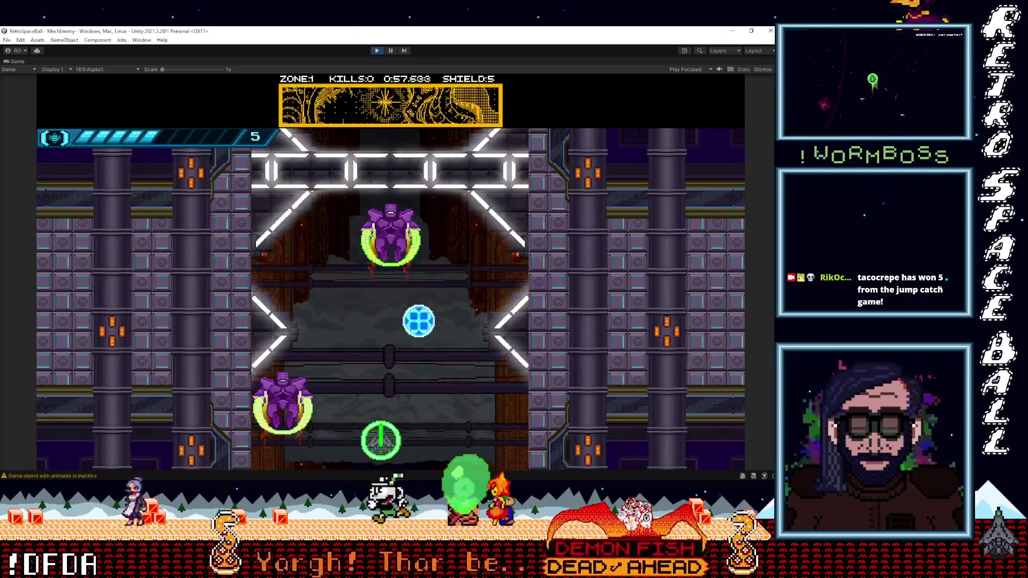
key(Left)
key(Right)
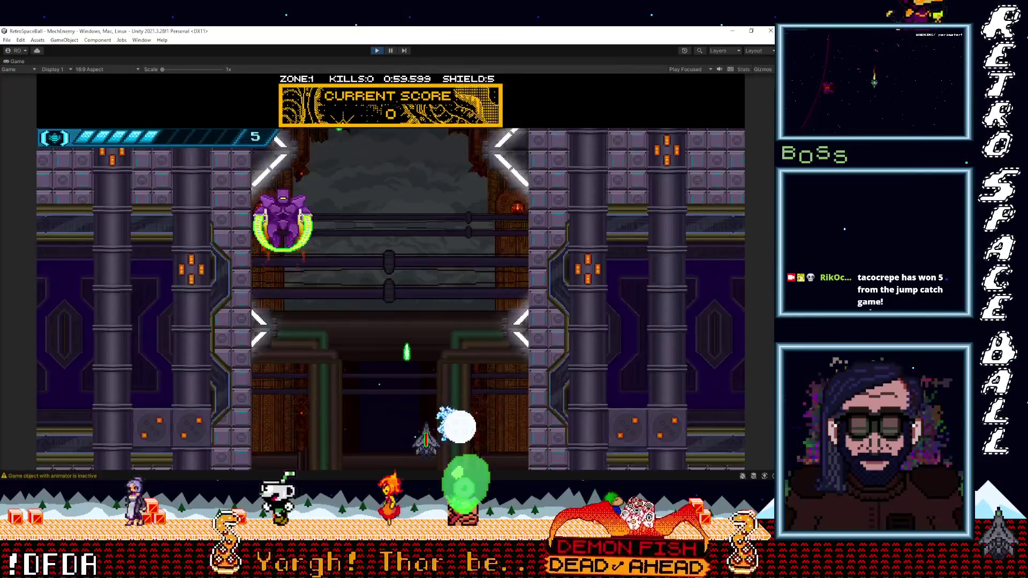
key(Left)
key(Right)
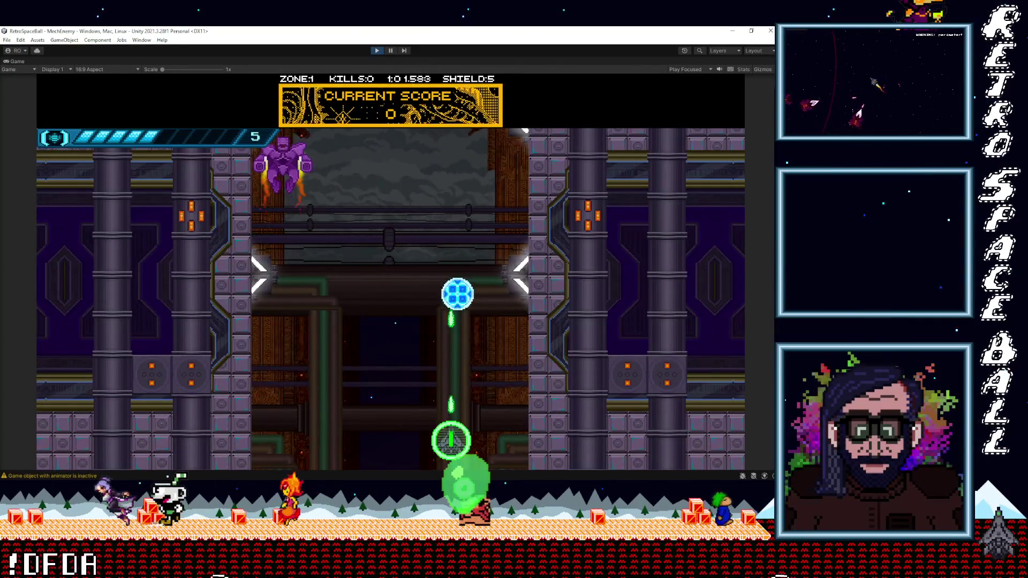
key(Left)
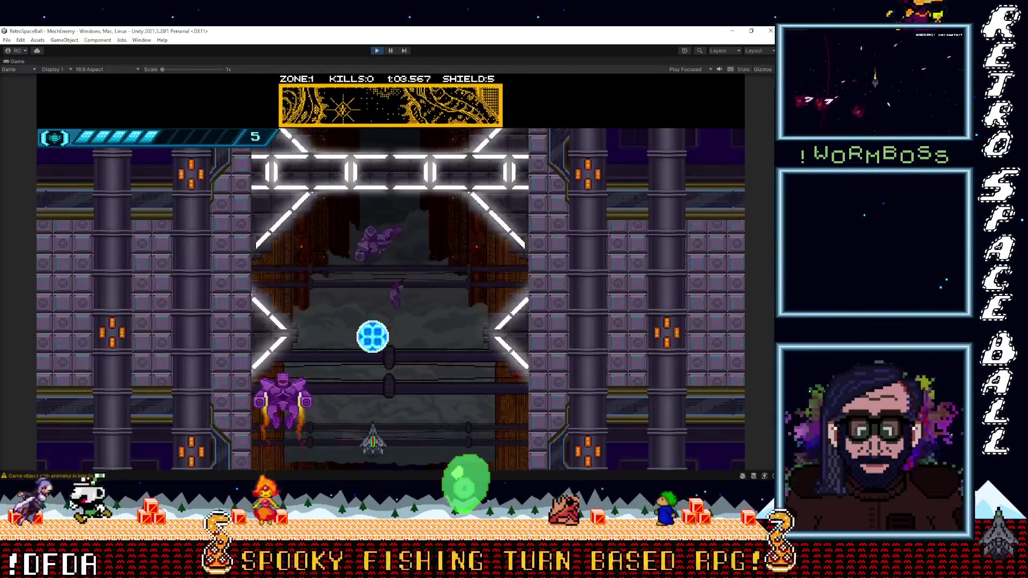
key(Right)
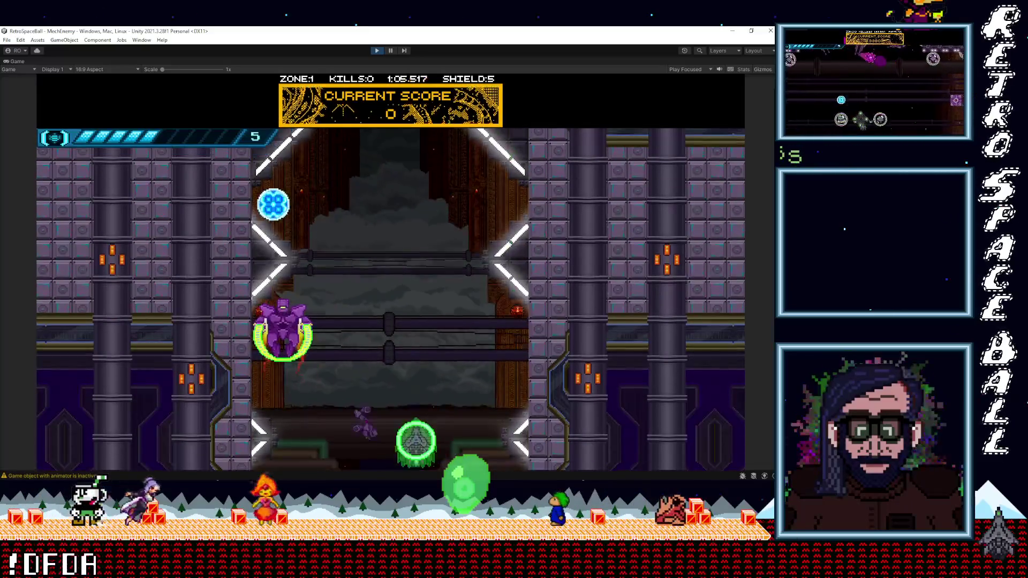
key(Left)
key(Right)
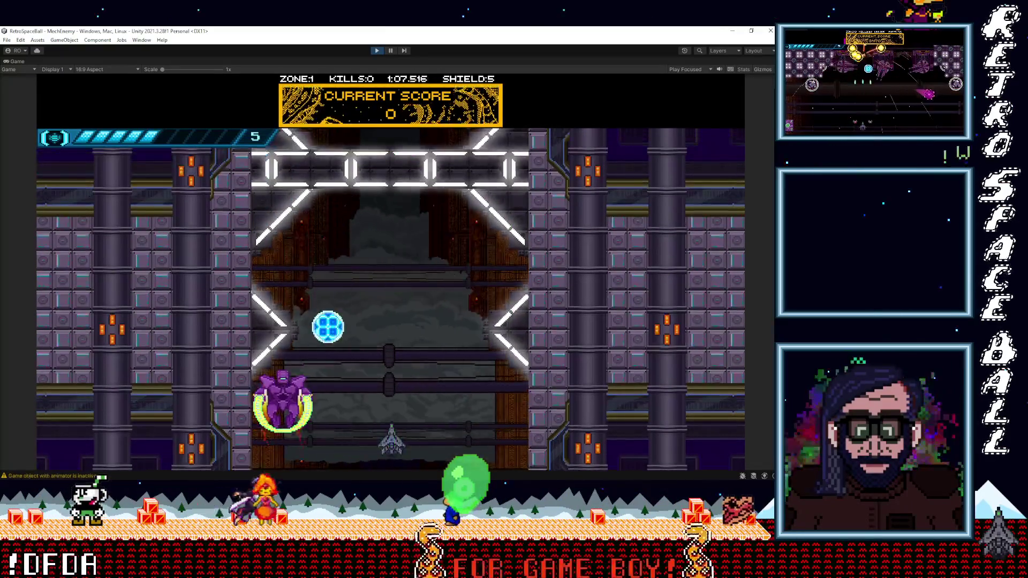
key(Left)
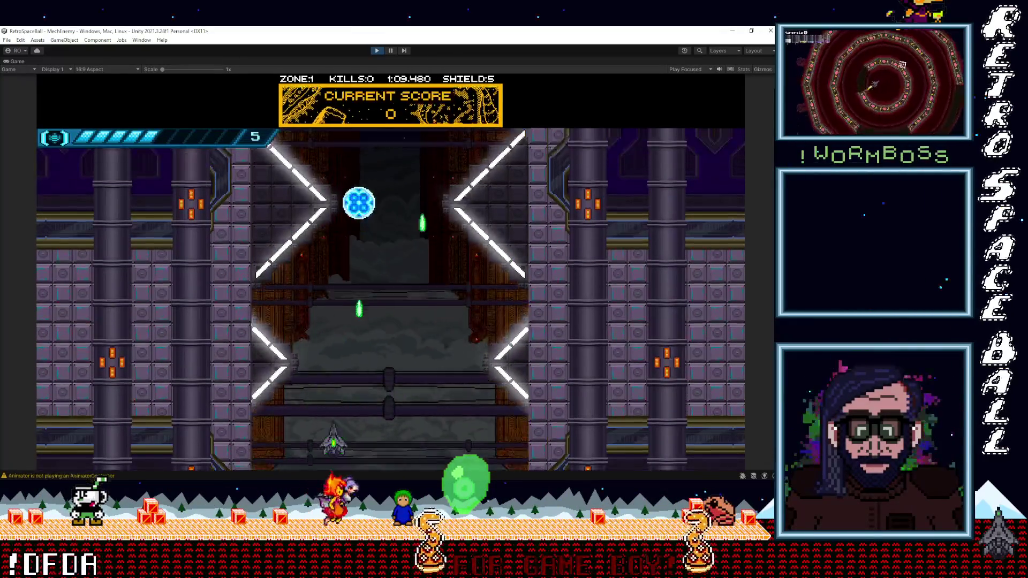
key(Right)
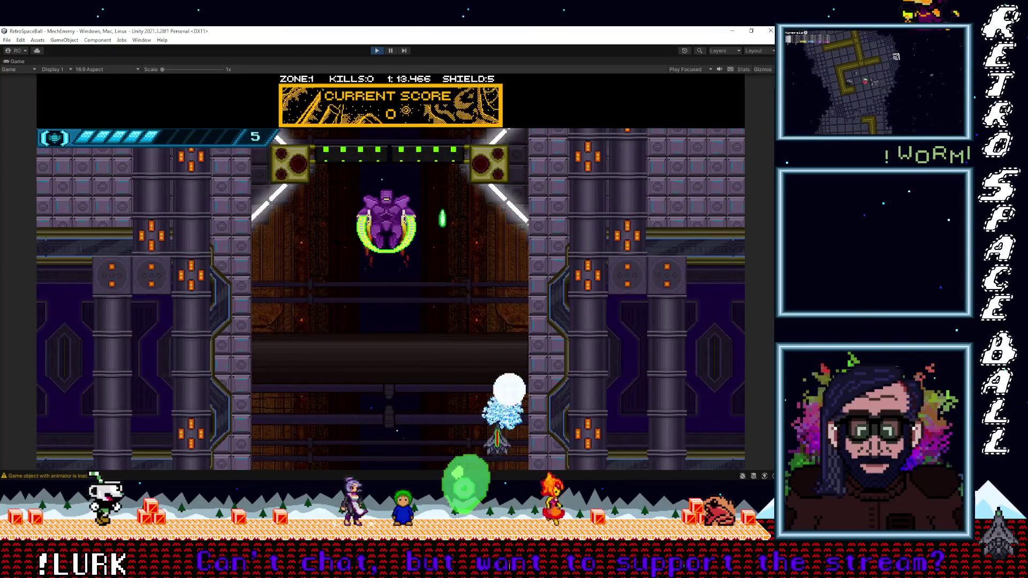
Dash and fire at the purple mech by the green gate until it breaks apart.
key(Left)
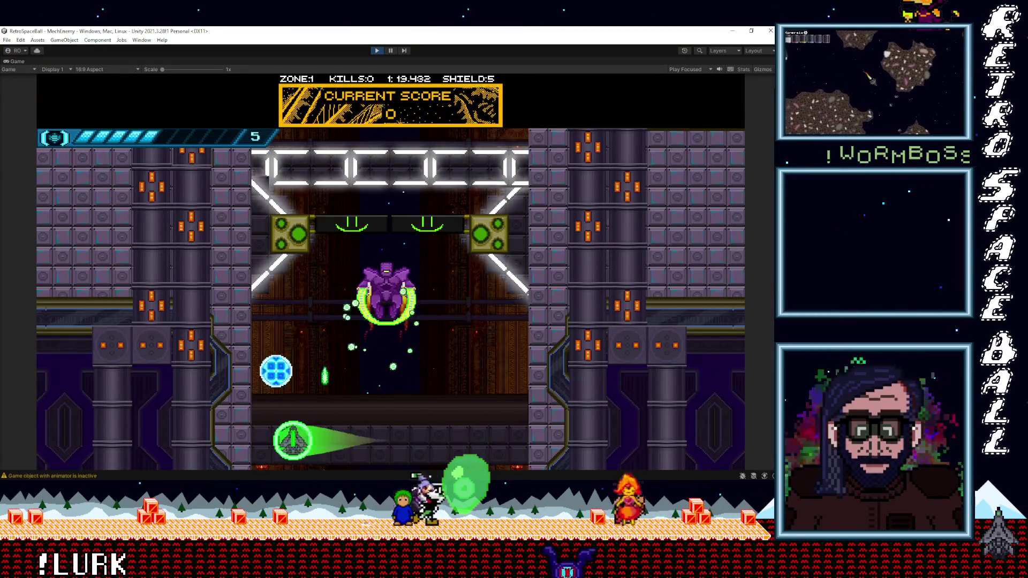
key(Right)
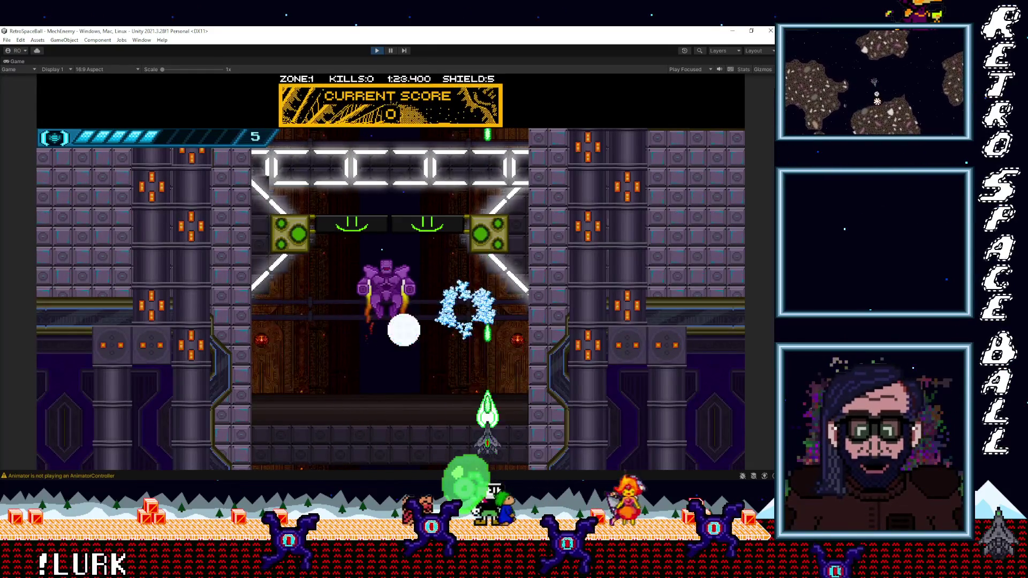
key(Left)
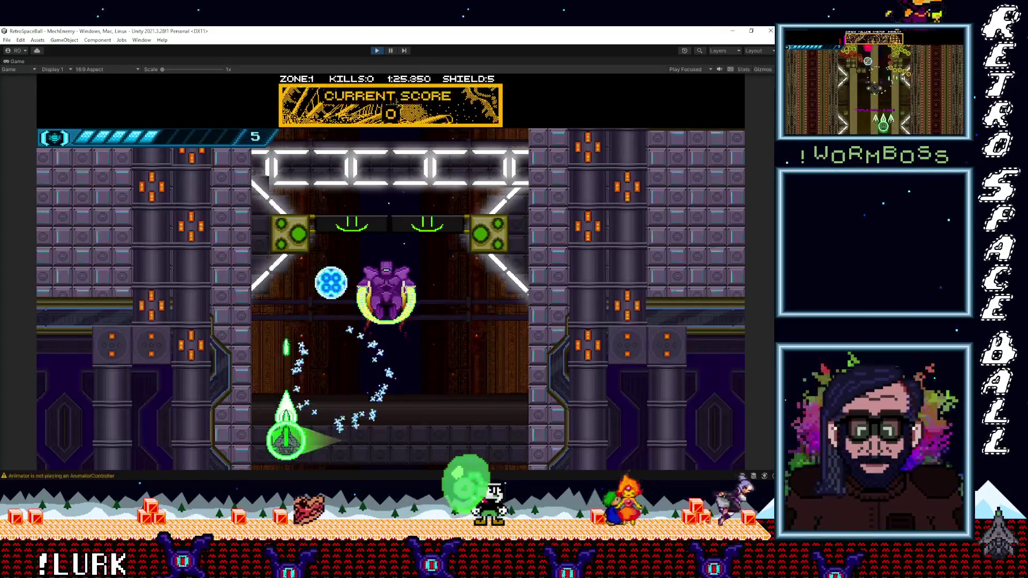
key(Right)
key(Right)
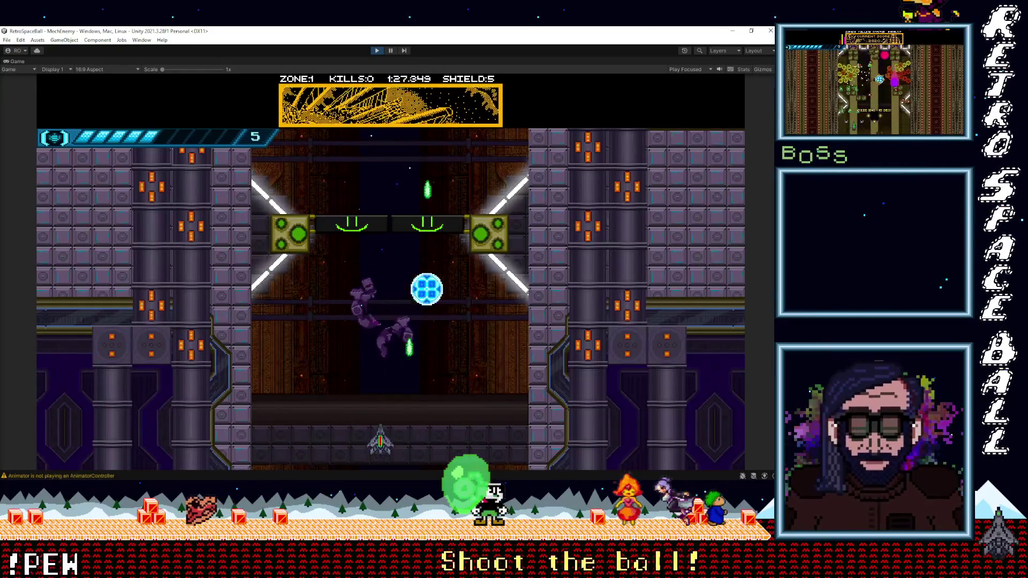
key(Right)
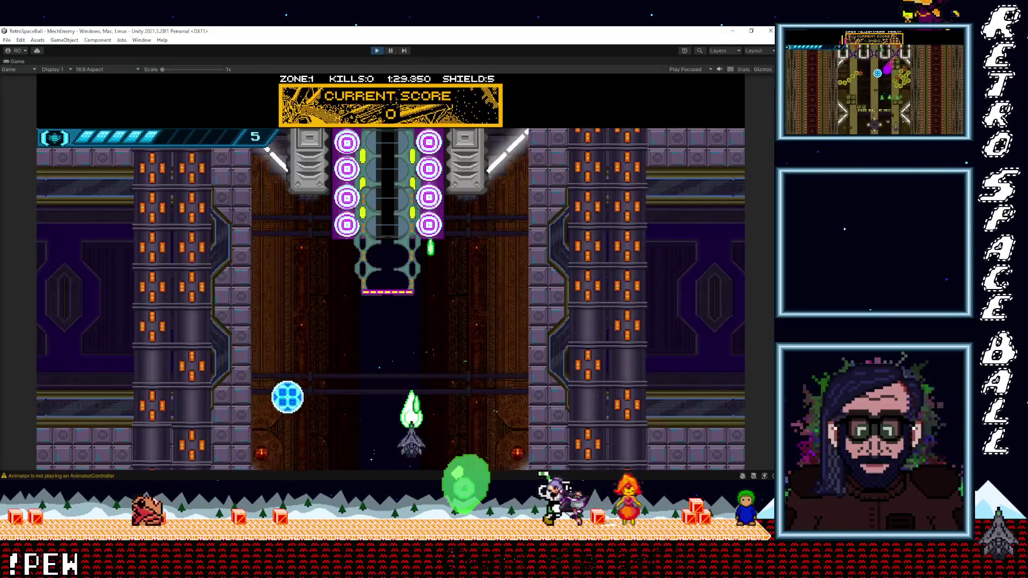
Finish Zone 1 with 1450 points in 1:31 and bring up the 'Go back to main menu?' prompt.
key(Left)
key(Left)
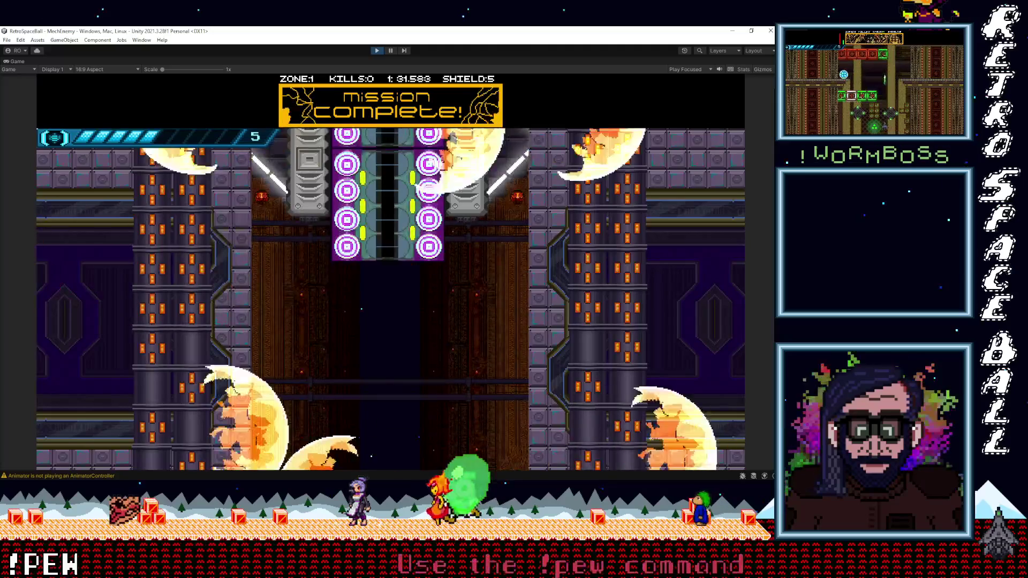
key(Left)
key(Return)
Confirm Yes to return to the main menu, then open page 2 of the Beta level select.
key(Left)
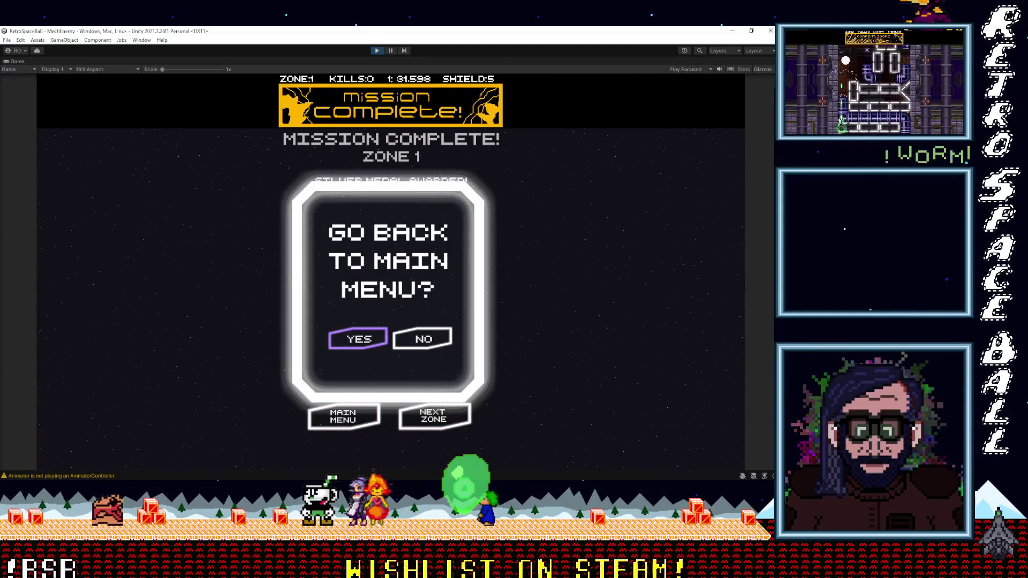
key(Return)
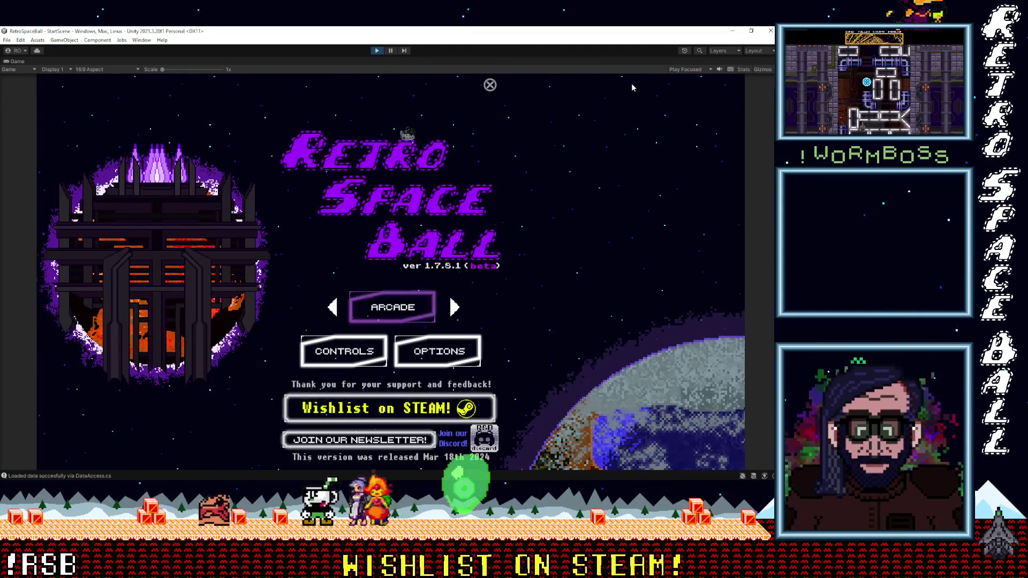
click(491, 267)
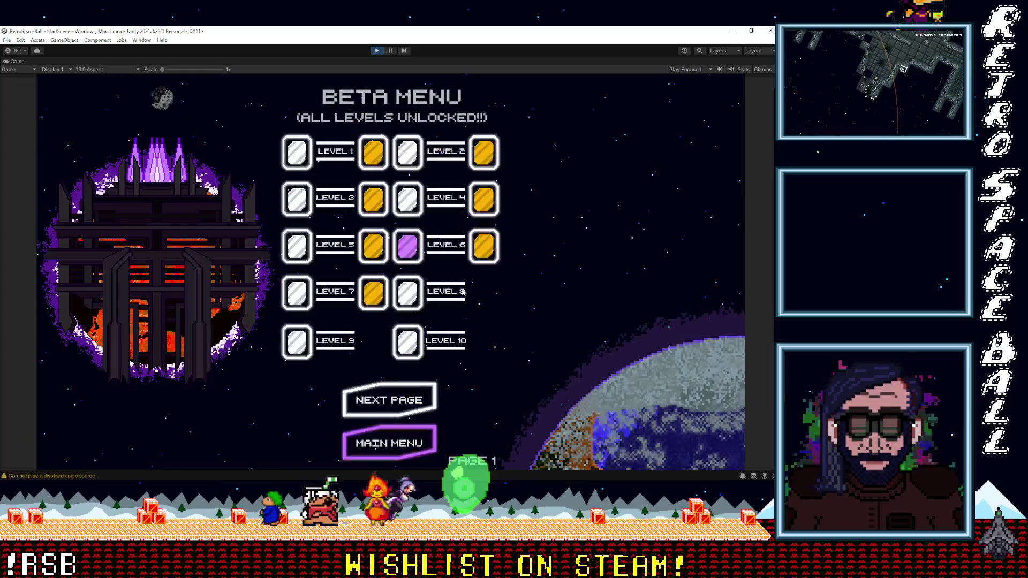
click(394, 404)
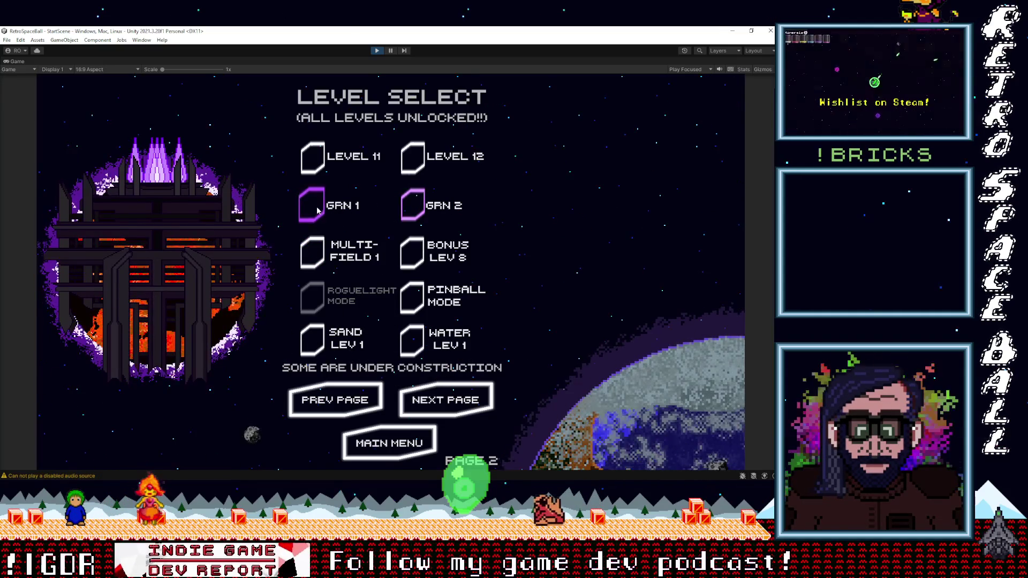
Flip back to page 1 and forward to page 2 again, then launch the GRN 2 level.
click(342, 409)
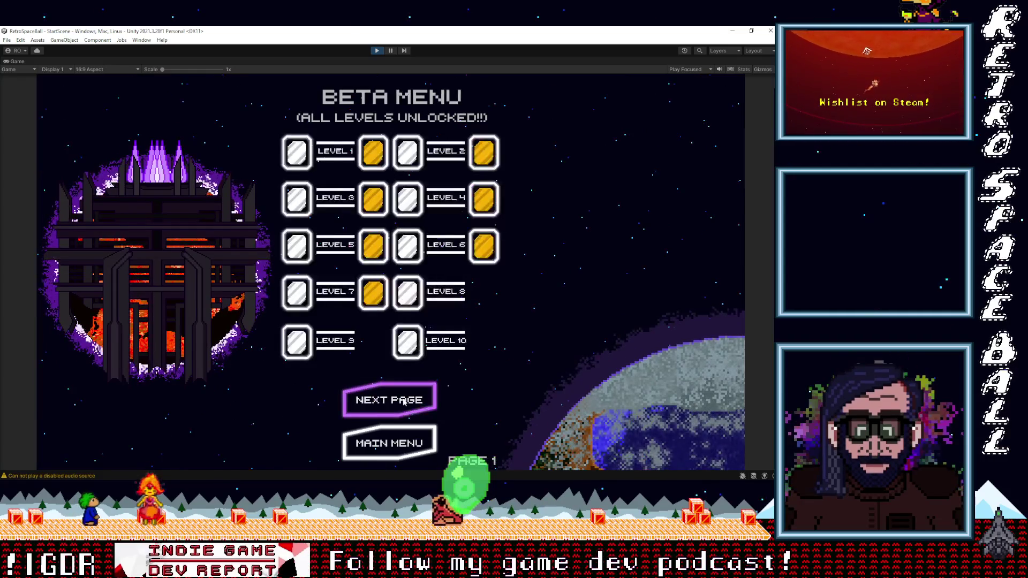
click(389, 399)
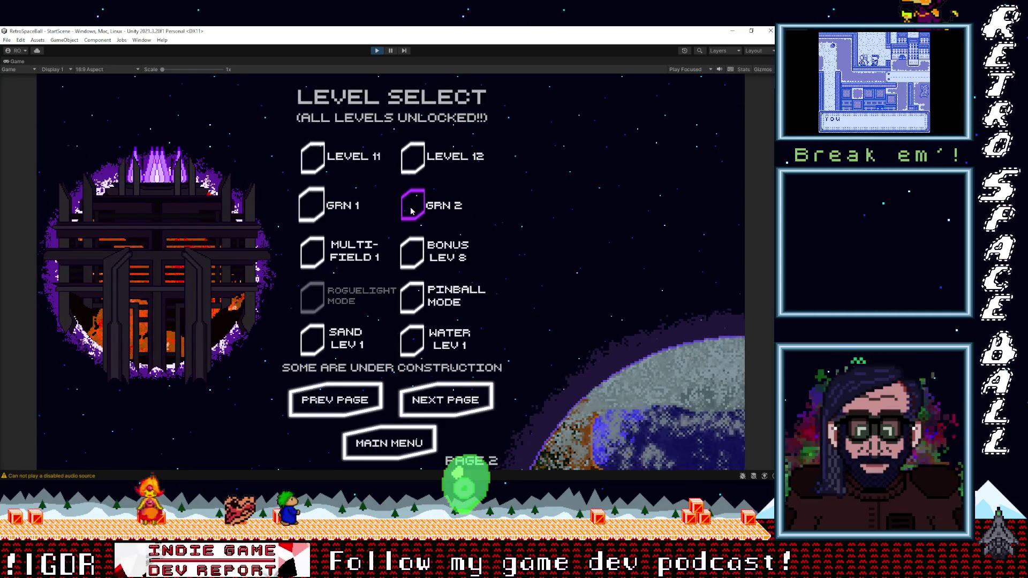
click(464, 225)
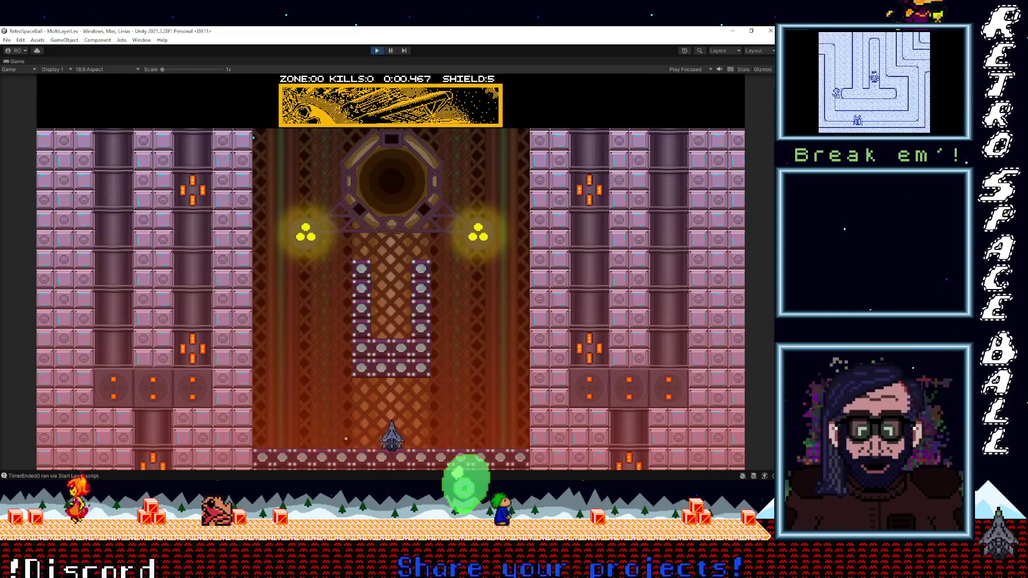
Weave the ship left and right, bouncing the ball into the Zone 1 boss until Mission Complete.
key(Right)
key(Left)
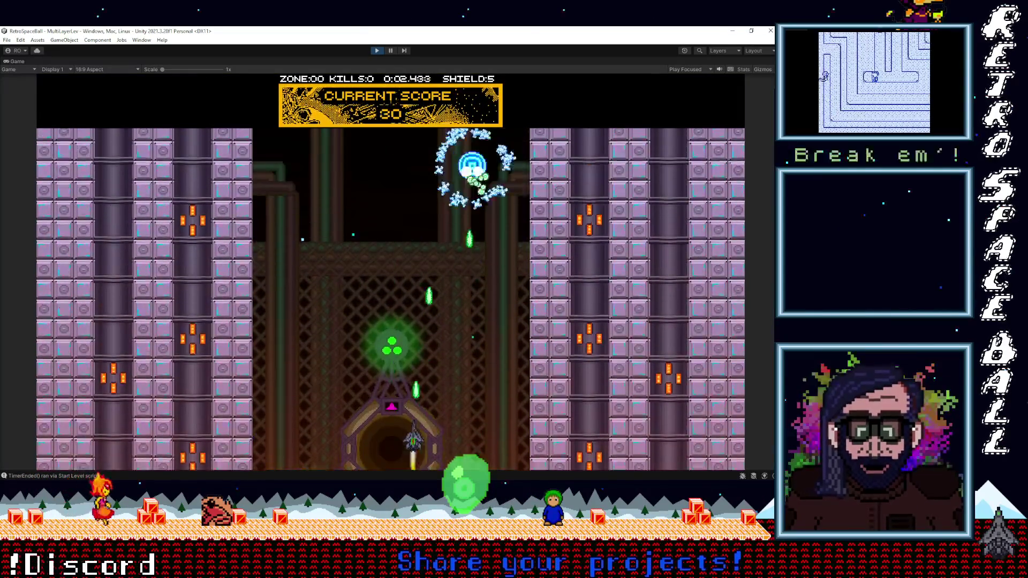
key(Right)
key(Left)
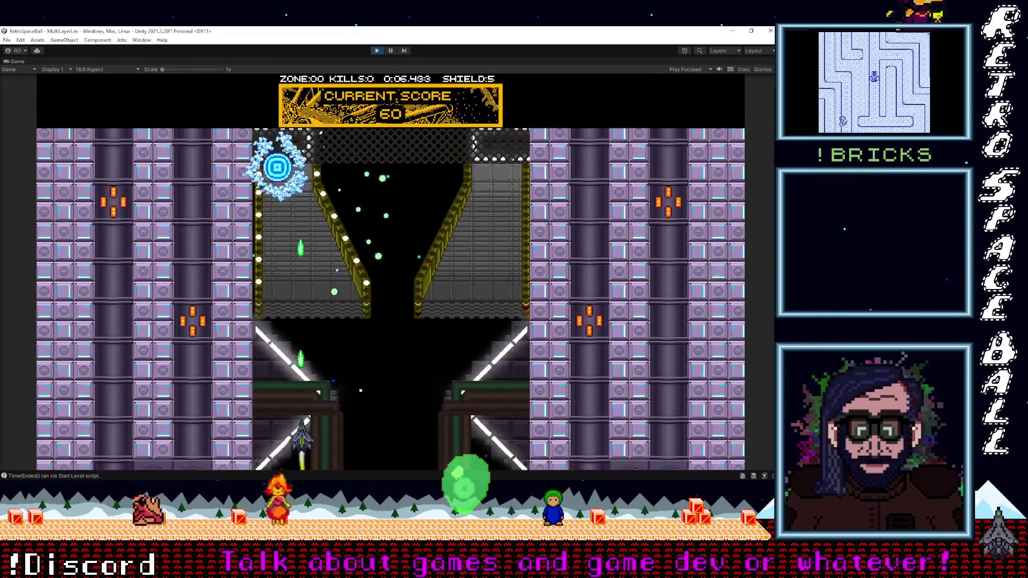
key(Right)
key(Left)
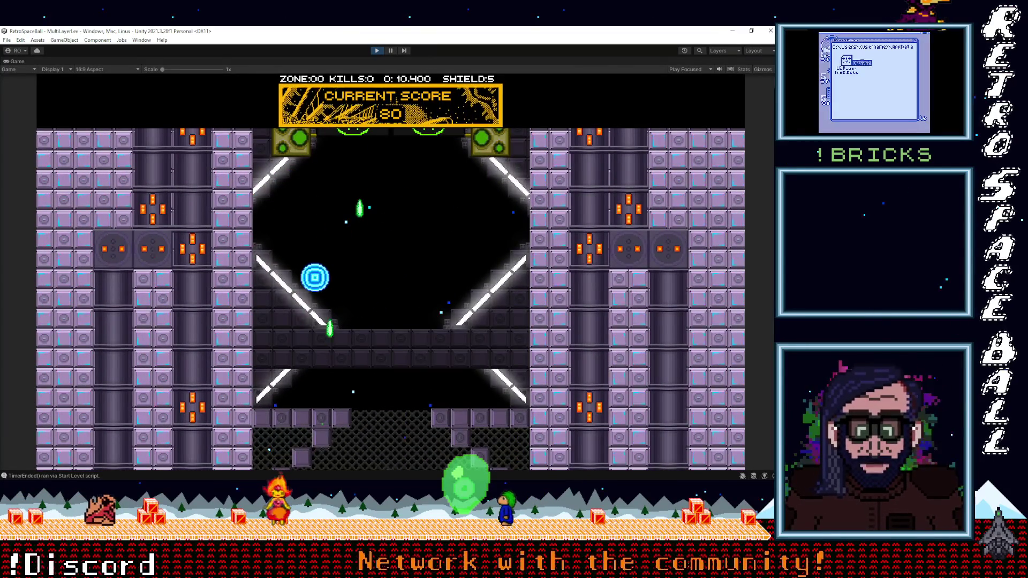
key(Right)
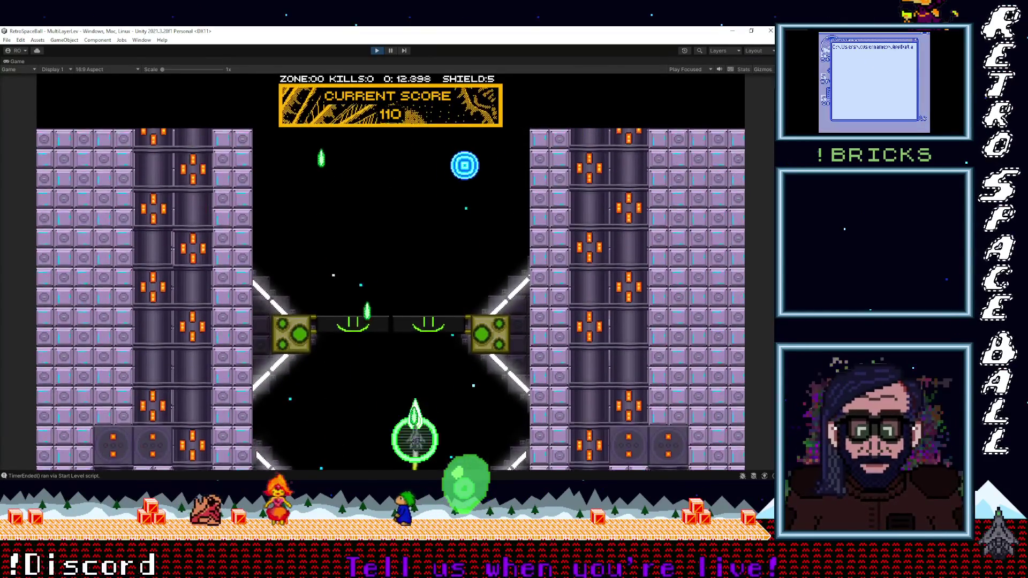
key(Left)
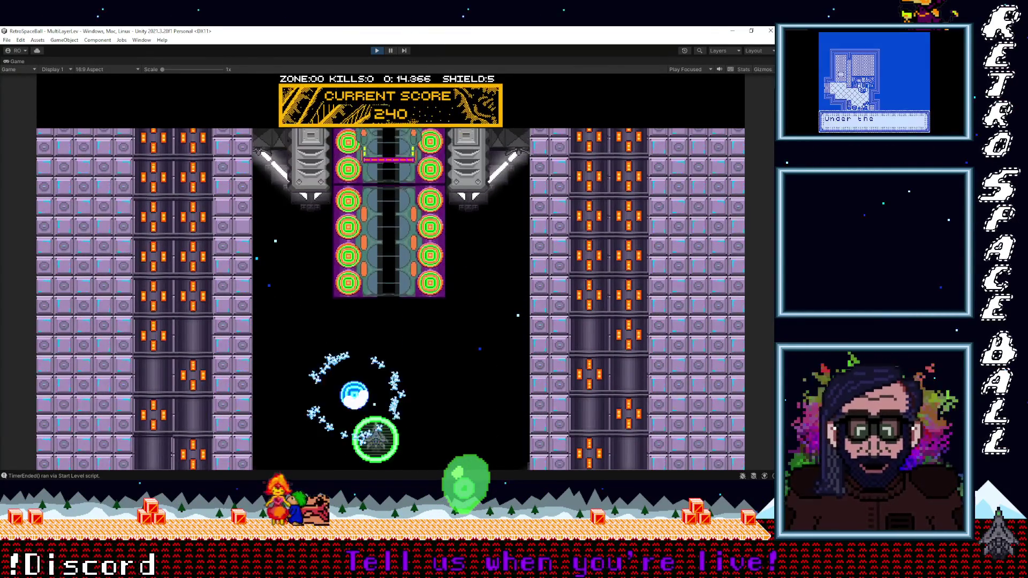
key(Right)
key(Left)
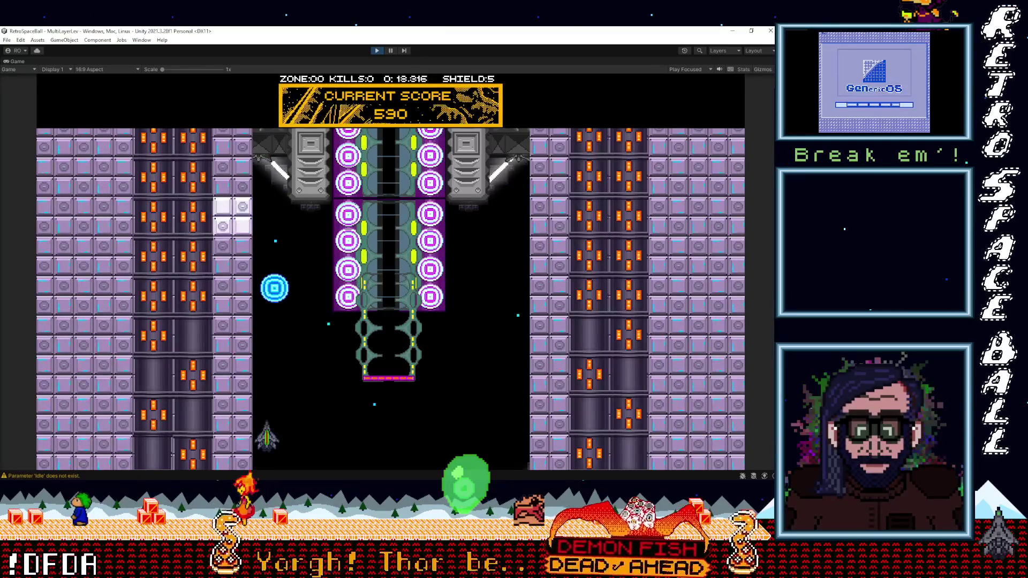
key(Right)
key(Left)
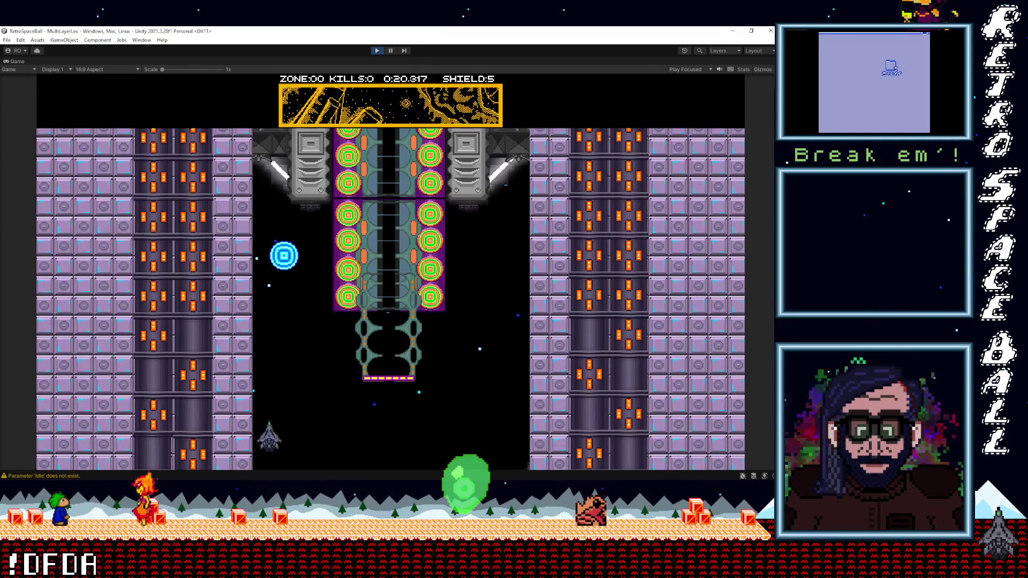
key(Right)
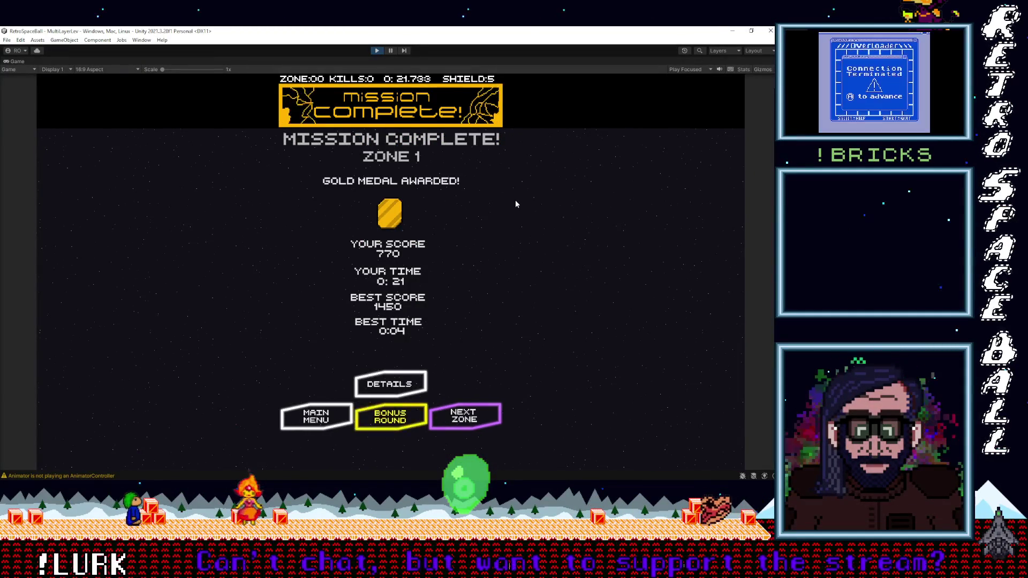
Choose BONUS ROUND on the results screen and play Bonus Round 1 to a 20800 score.
key(Right)
key(Left)
key(Return)
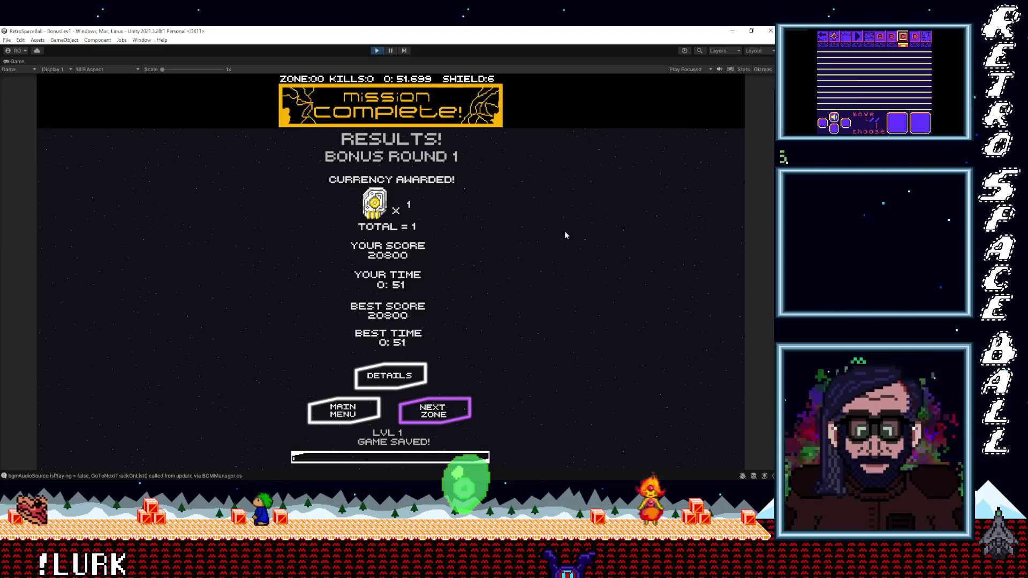
Select NEXT ZONE and dismiss the Power Ups notice to begin Zone 2.
key(Up)
key(Down)
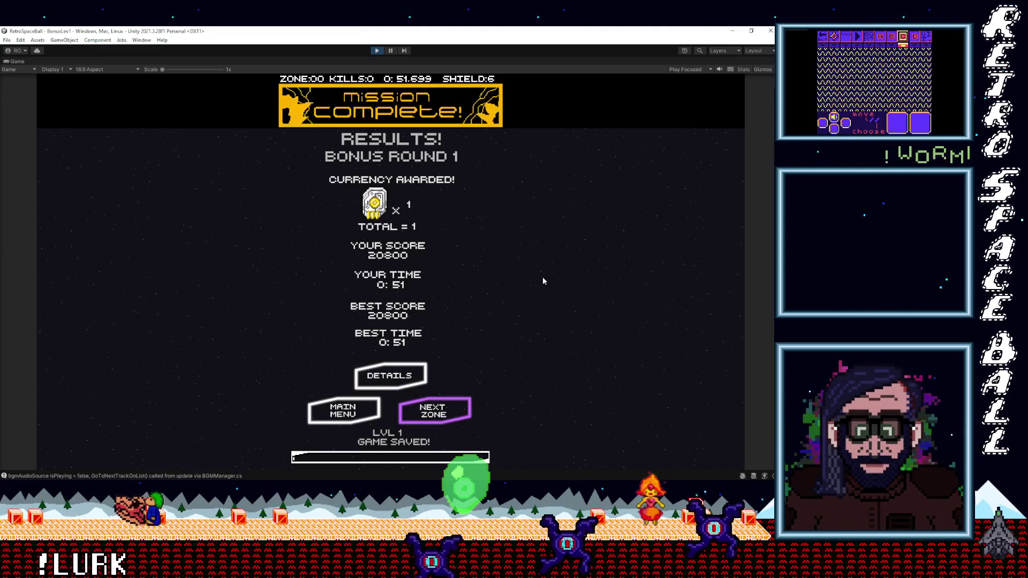
key(Return)
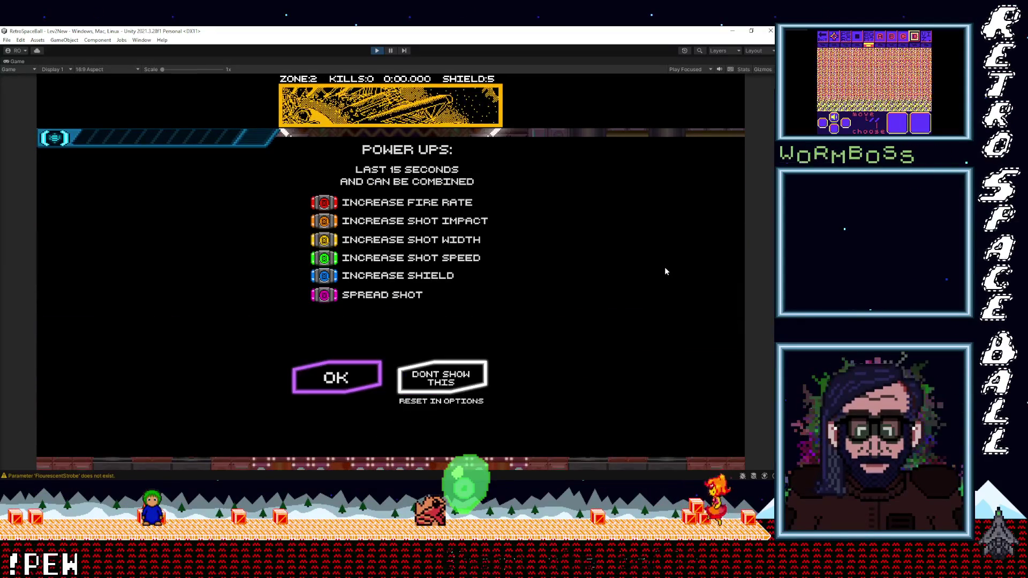
key(Return)
Pause Zone 2, quit to the main menu with YES, and open the level select.
key(Escape)
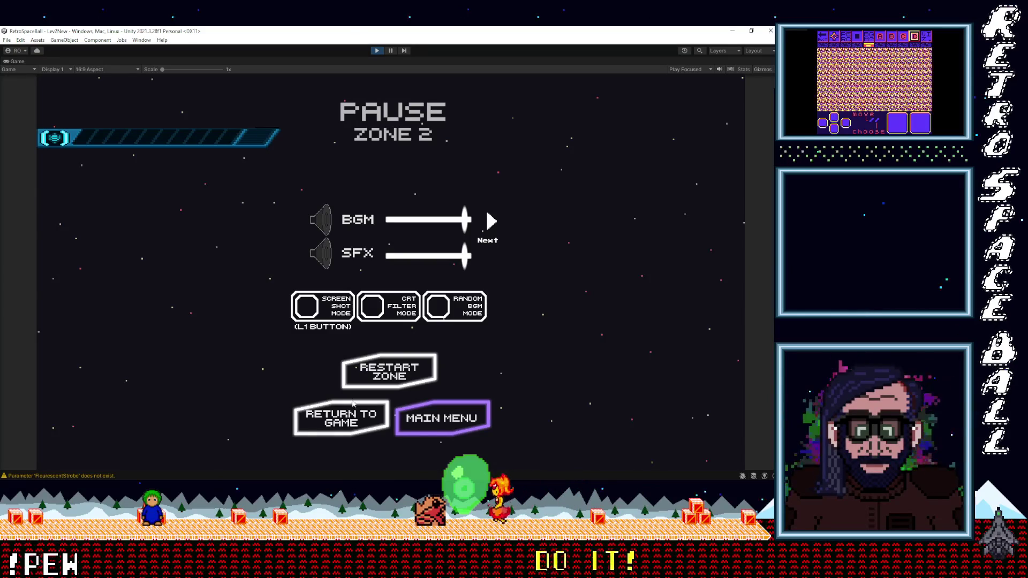
key(Escape)
key(Escape)
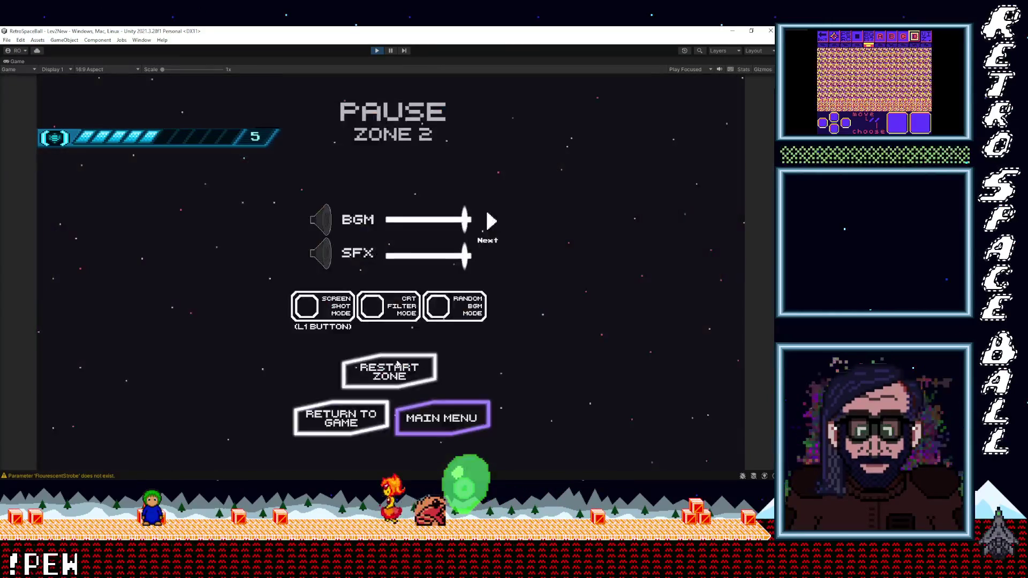
click(441, 428)
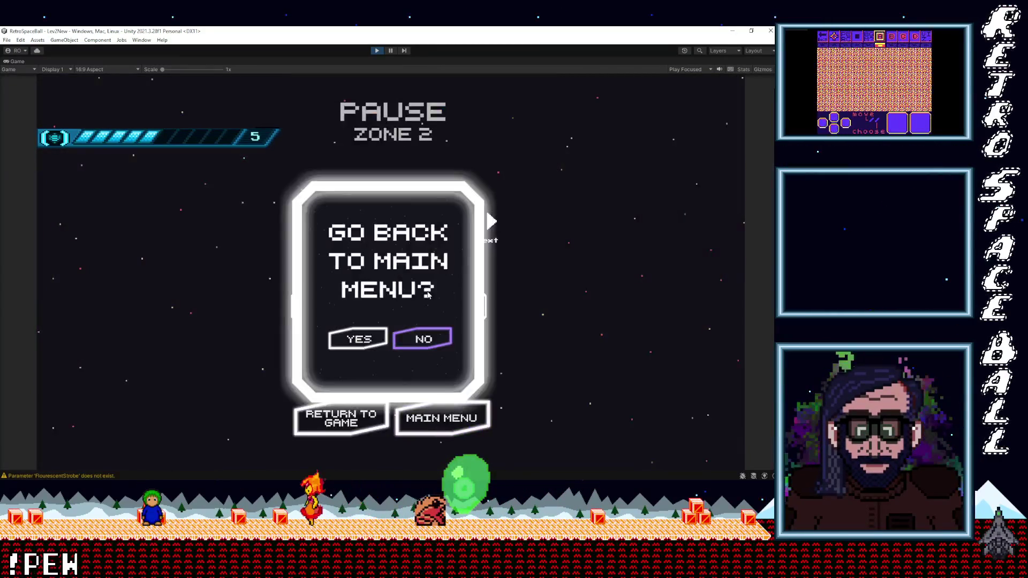
click(358, 339)
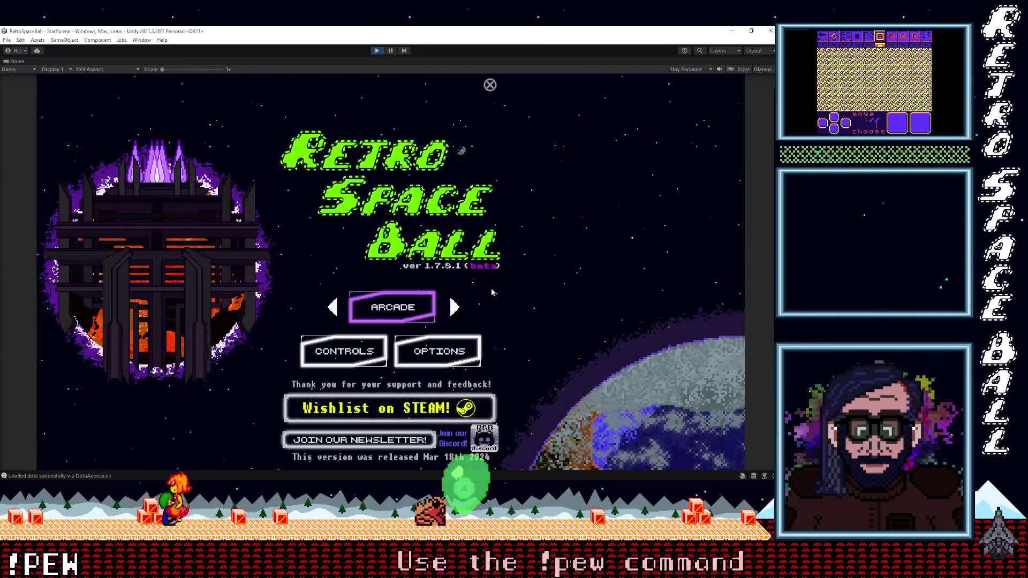
click(483, 271)
Browse the level select pages, checking the GRN 1 entry, then launch Pinball Mode from page 2.
click(395, 399)
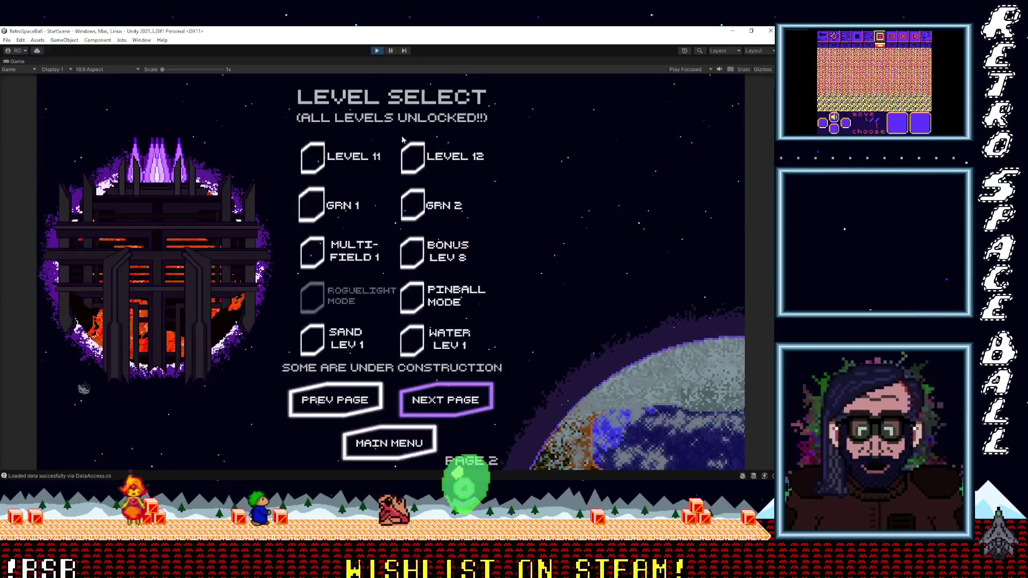
click(424, 204)
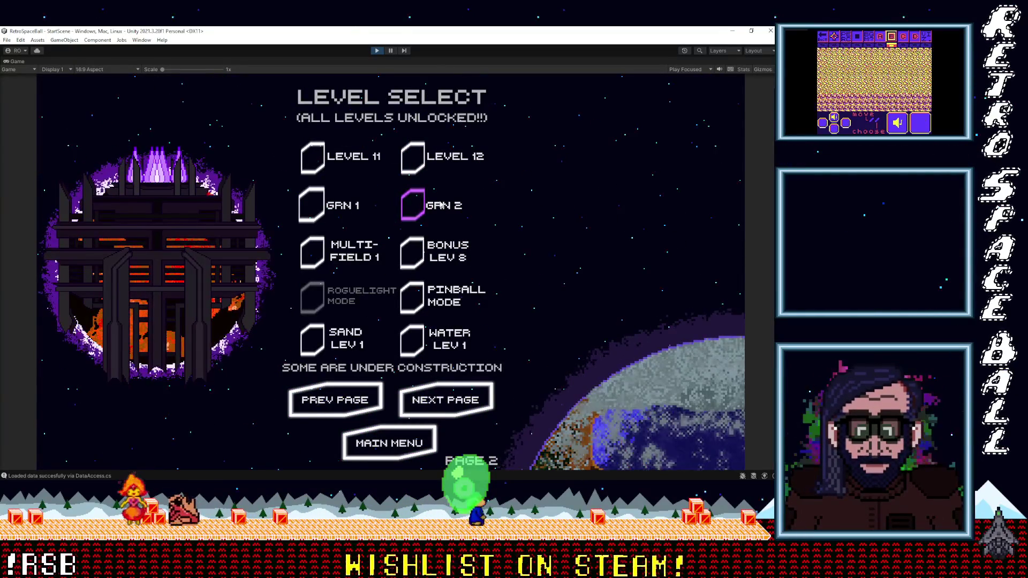
click(336, 405)
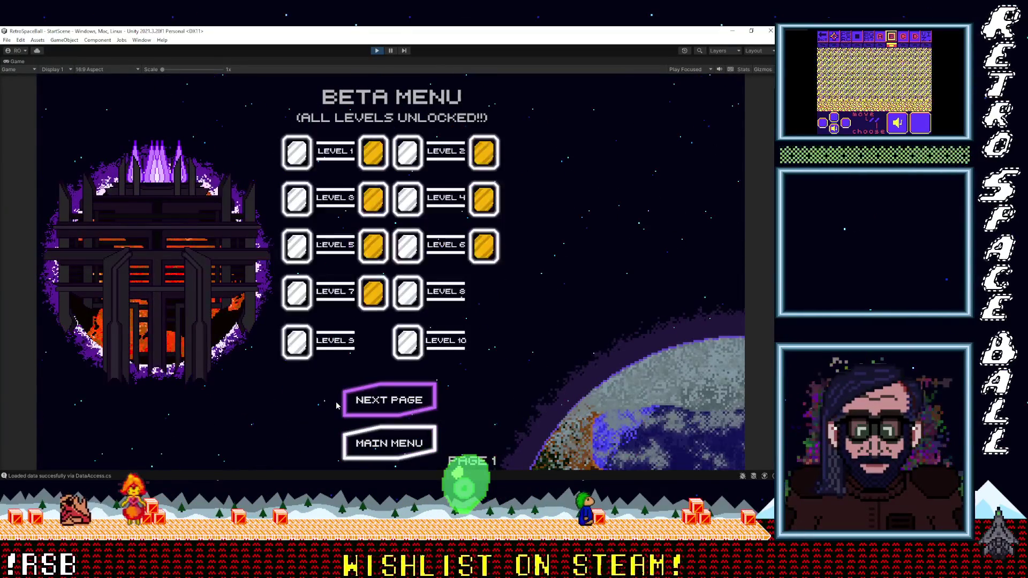
click(393, 440)
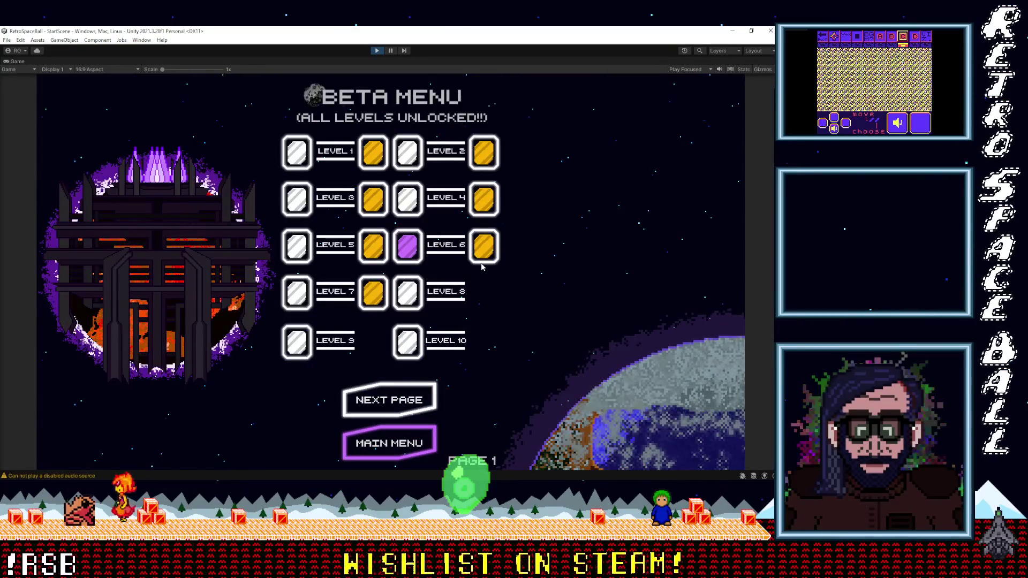
click(403, 397)
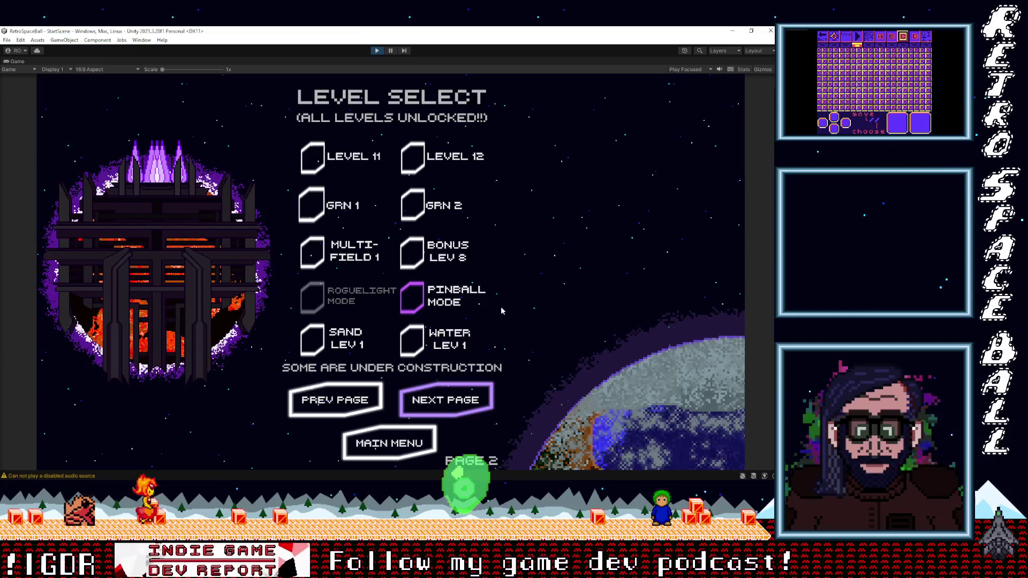
click(442, 294)
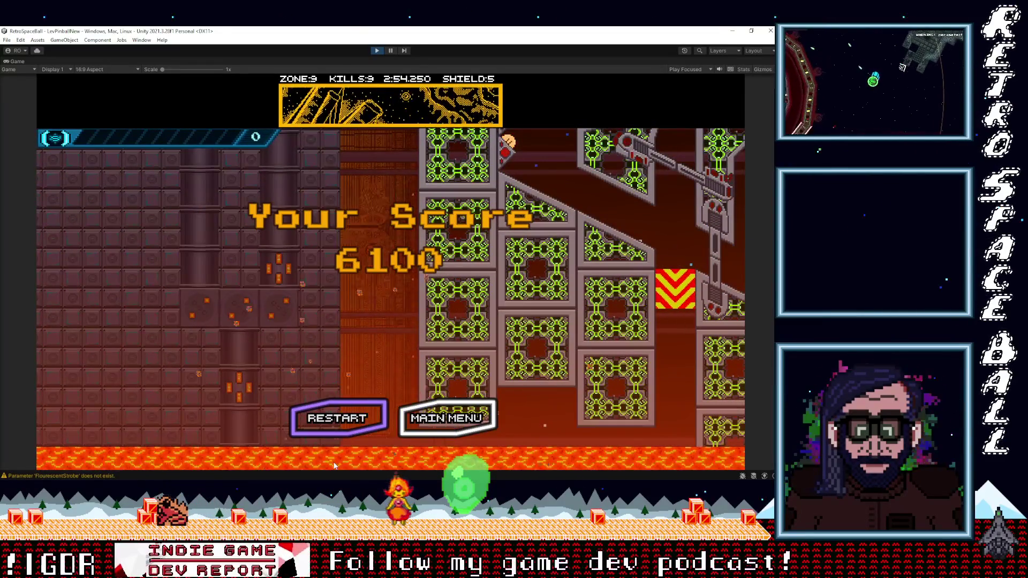
Play Pinball Mode to its 6100-point game-over screen and highlight MAIN MENU.
key(Right)
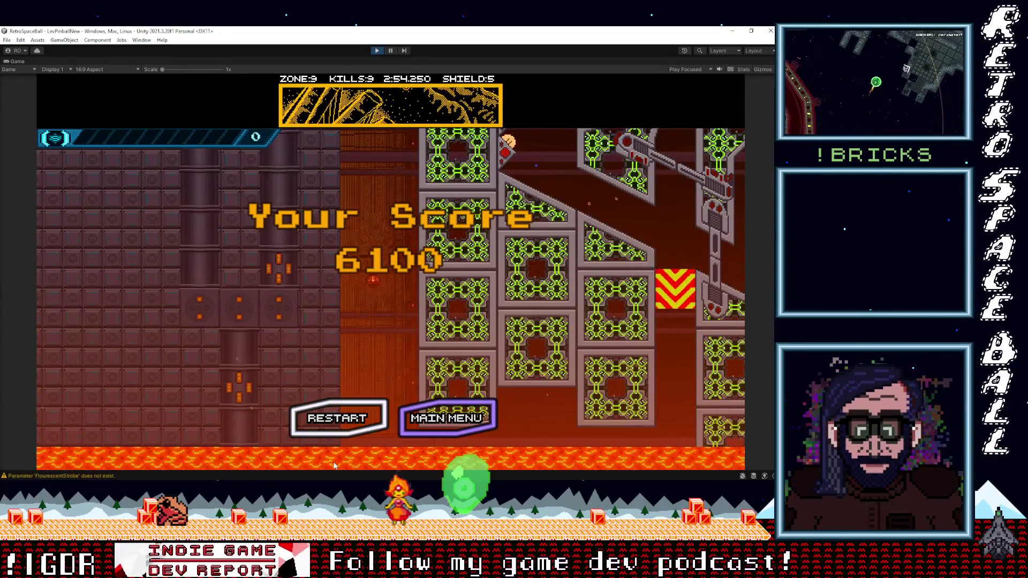
Leave the pinball end screen for the main menu, answering YES.
key(Return)
key(Left)
key(Return)
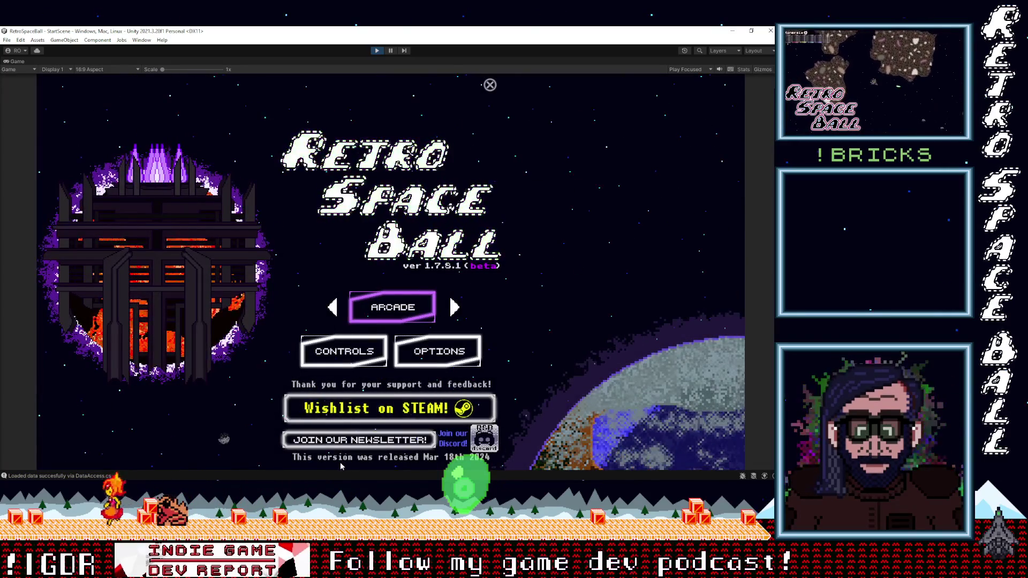
Cycle the game mode through Story, Pinball and Arcade back to VS, then enter VS mode.
click(454, 308)
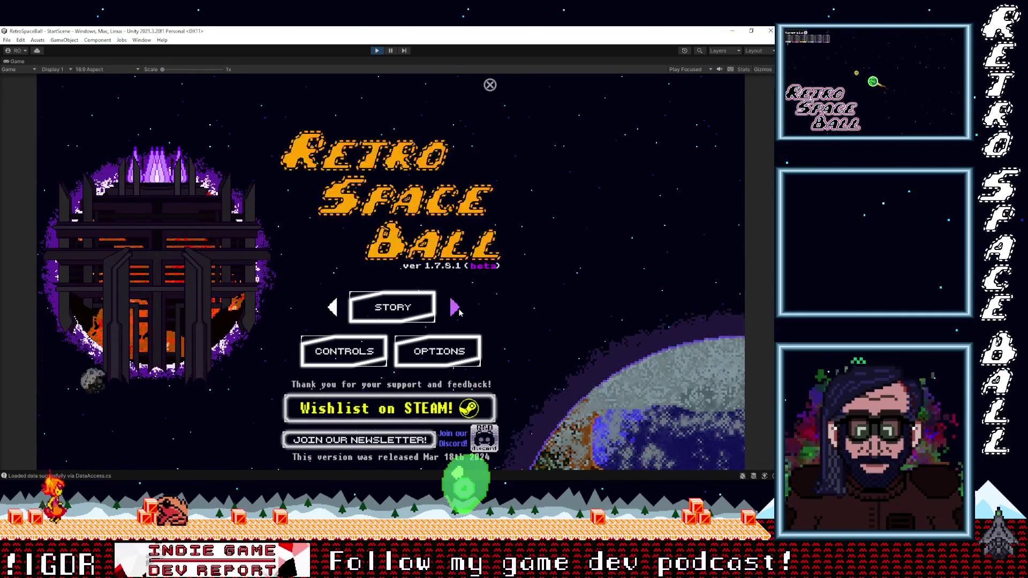
click(454, 308)
click(456, 310)
click(455, 309)
click(455, 309)
click(455, 309)
click(407, 314)
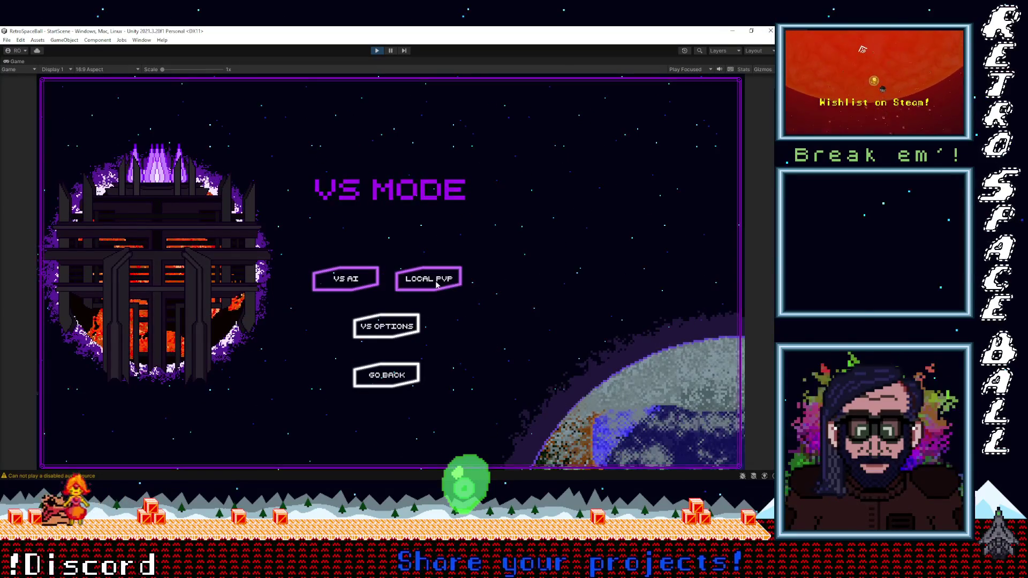
Choose VS AI and start the match with the default Classic fighters.
click(346, 279)
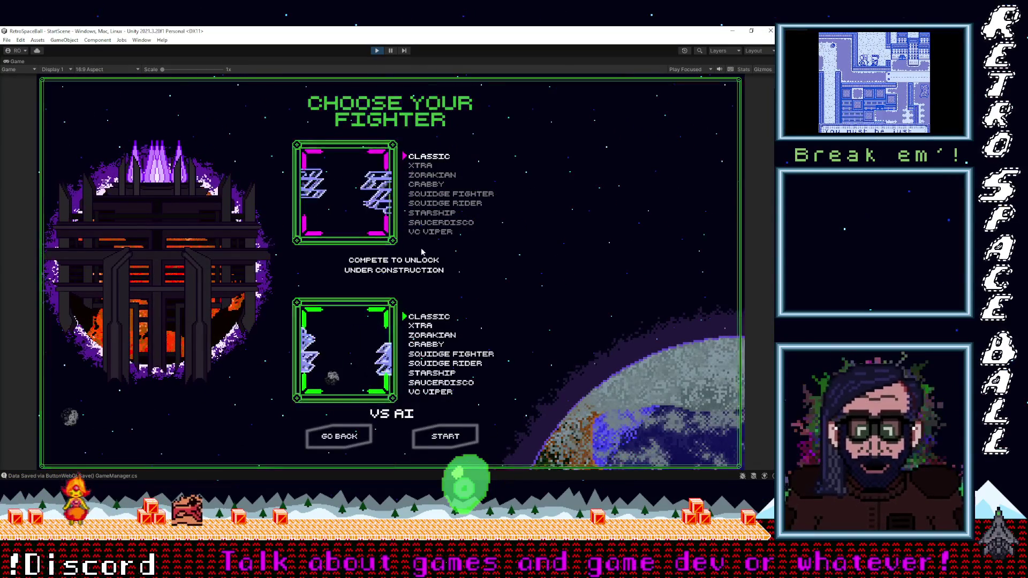
click(446, 437)
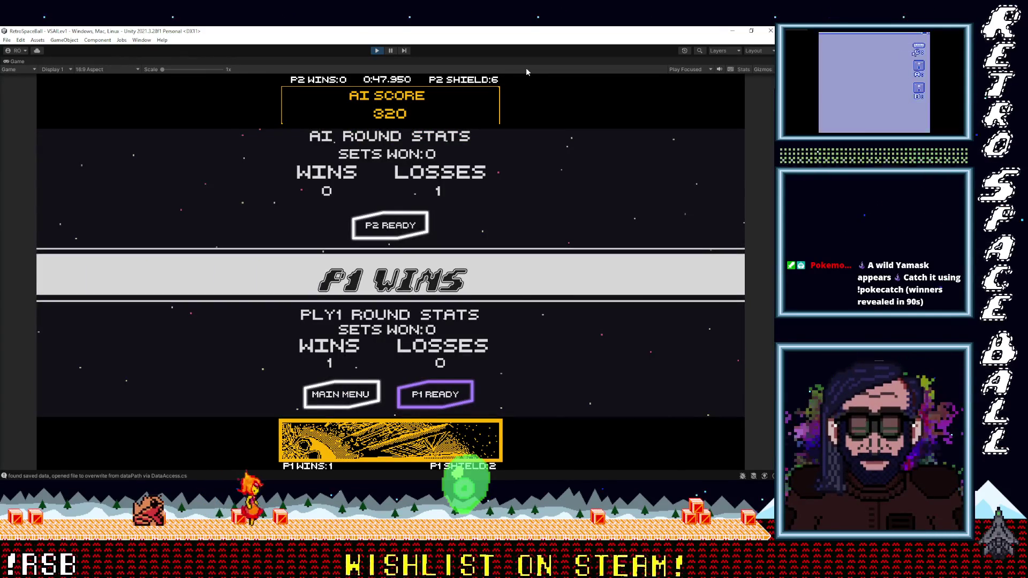
After P1 wins the round, ready up for the next round from the stats screen.
key(Left)
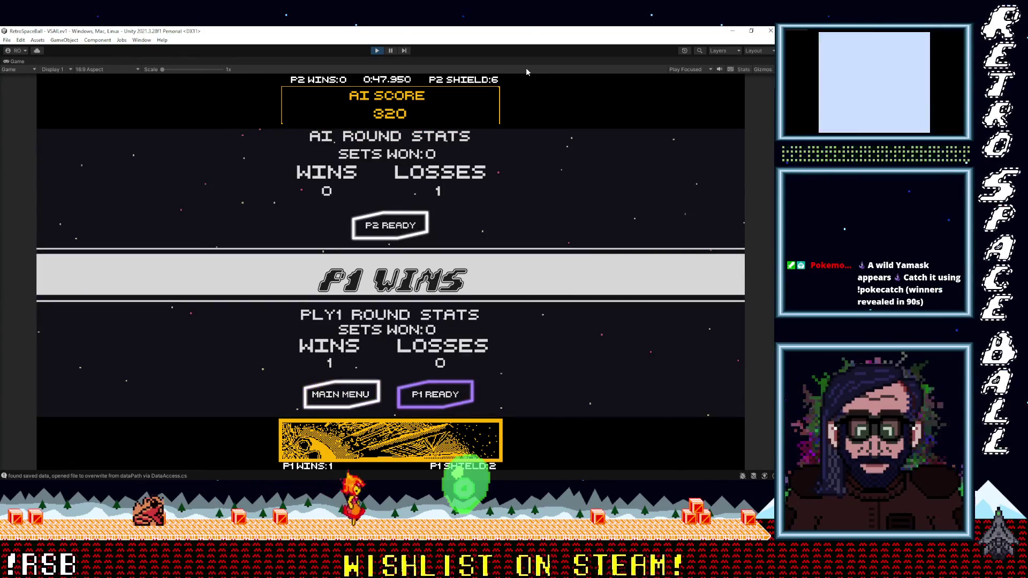
key(Right)
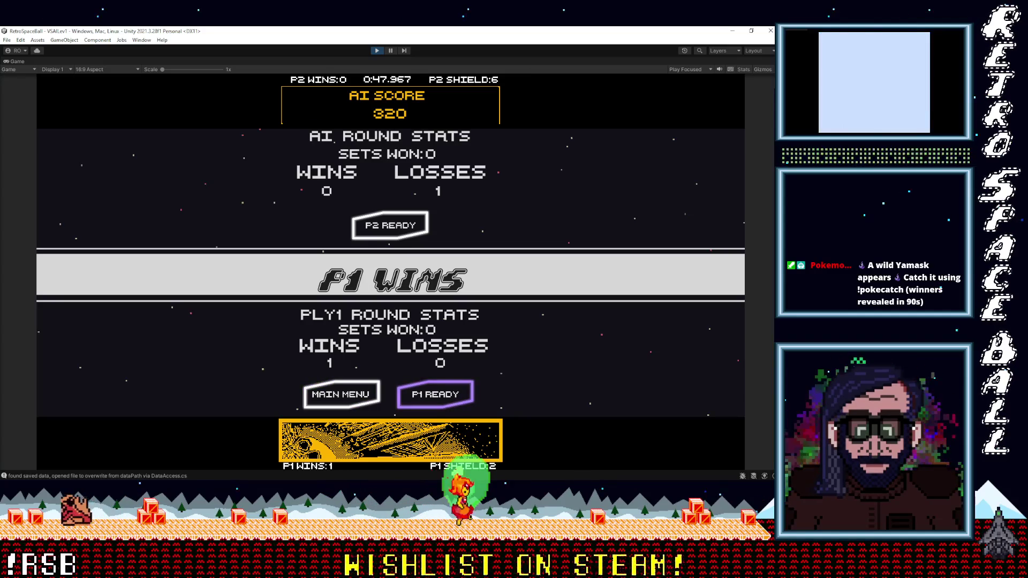
key(Return)
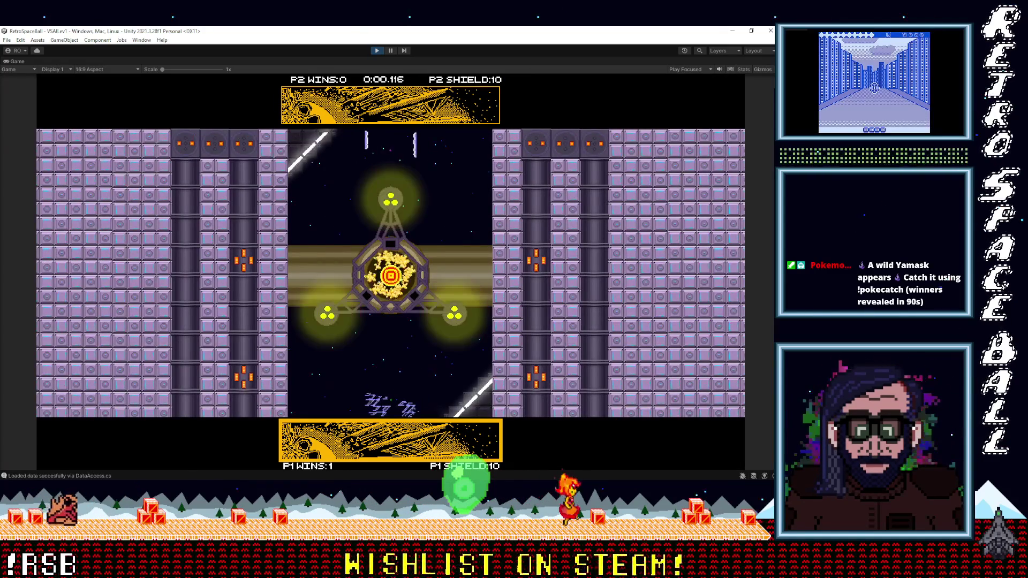
Steer the P1 ship left and right while firing, returning the ball against the AI.
key(Right)
key(Left)
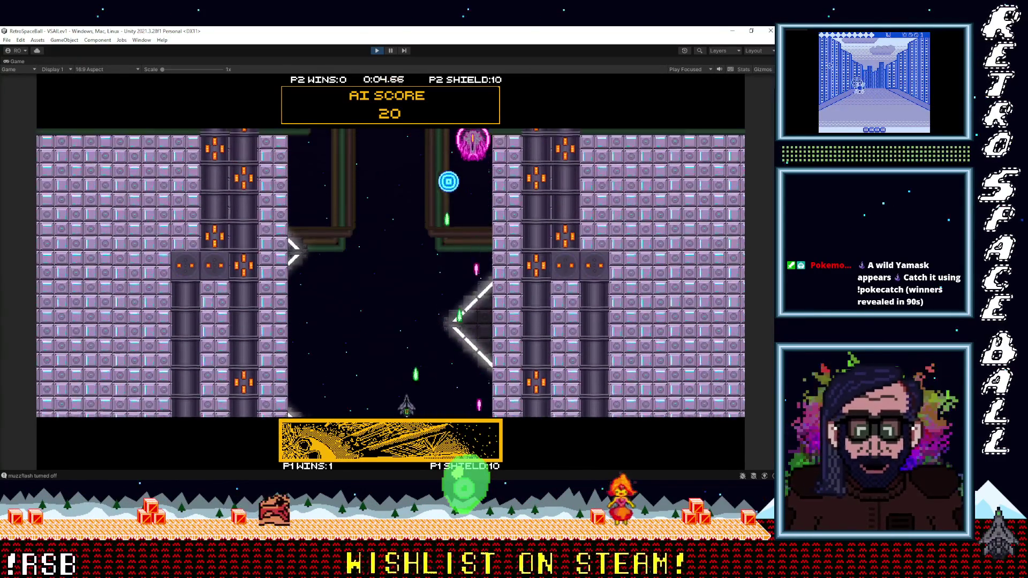
key(Right)
key(Left)
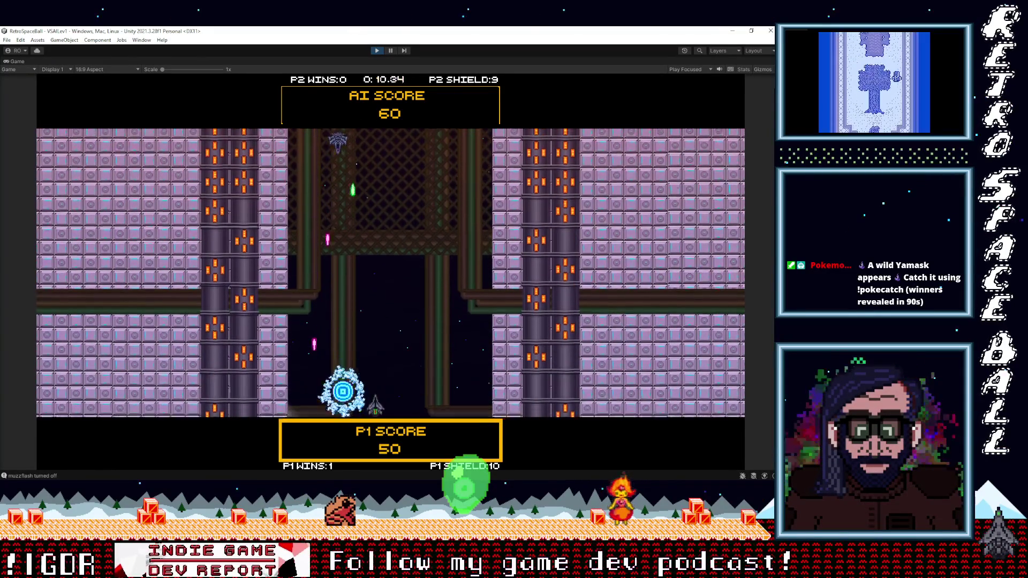
key(Left)
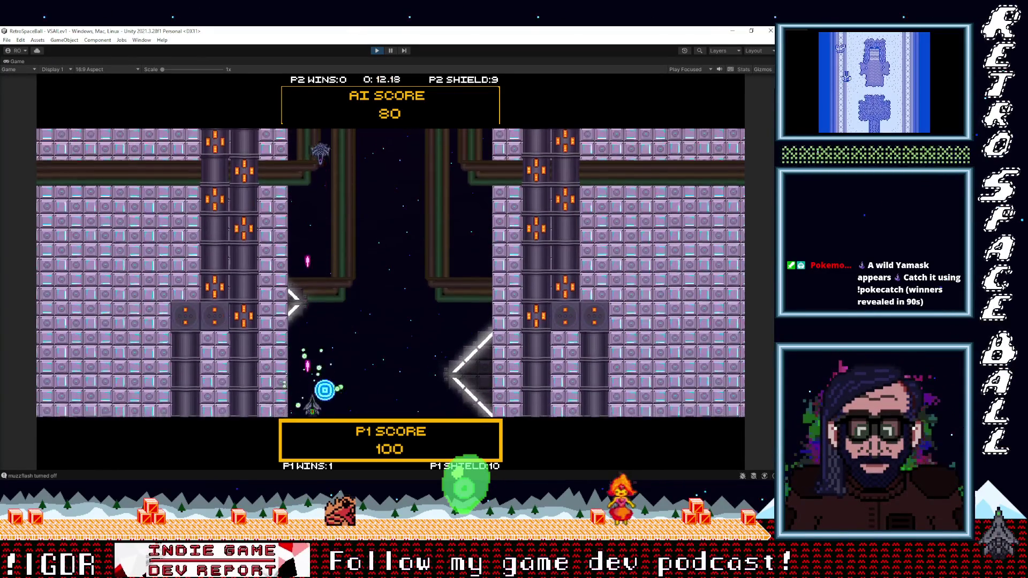
key(Right)
key(Left)
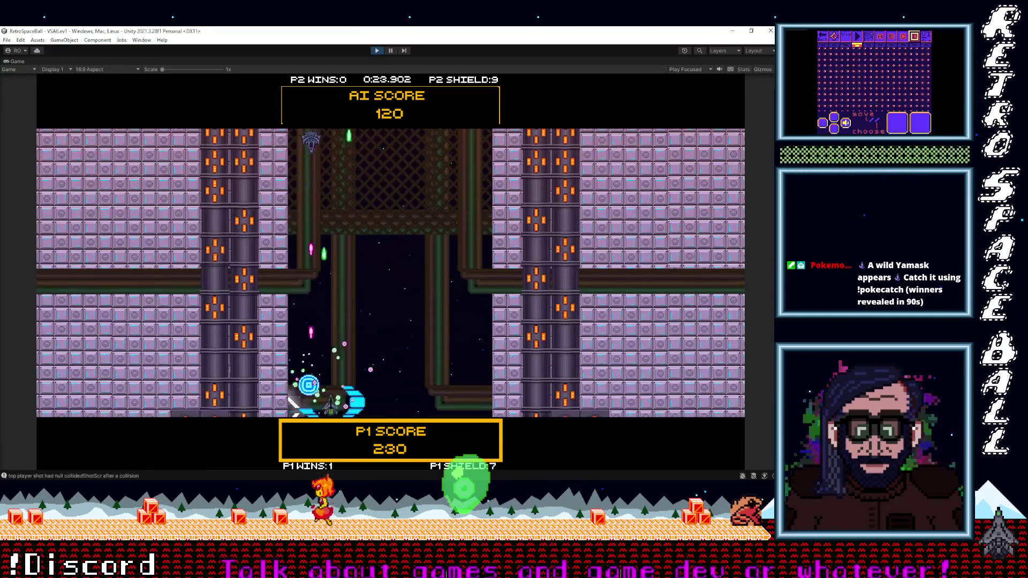
key(Right)
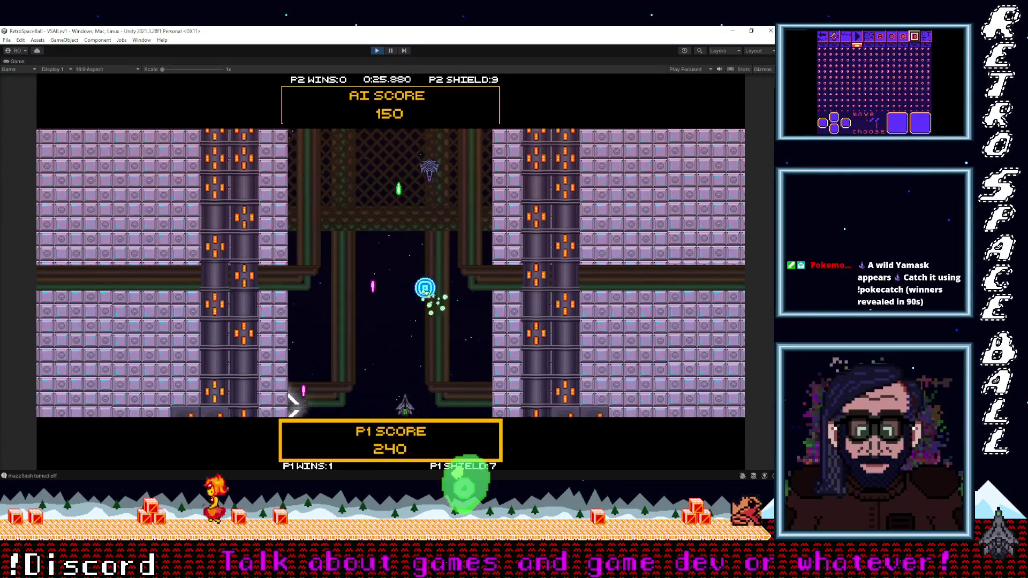
key(Right)
key(Left)
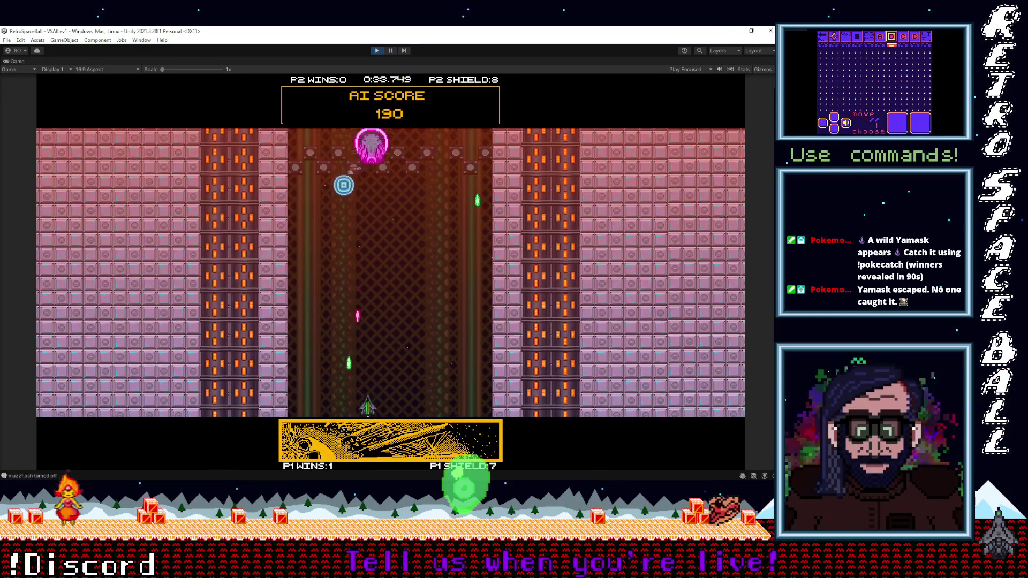
key(Left)
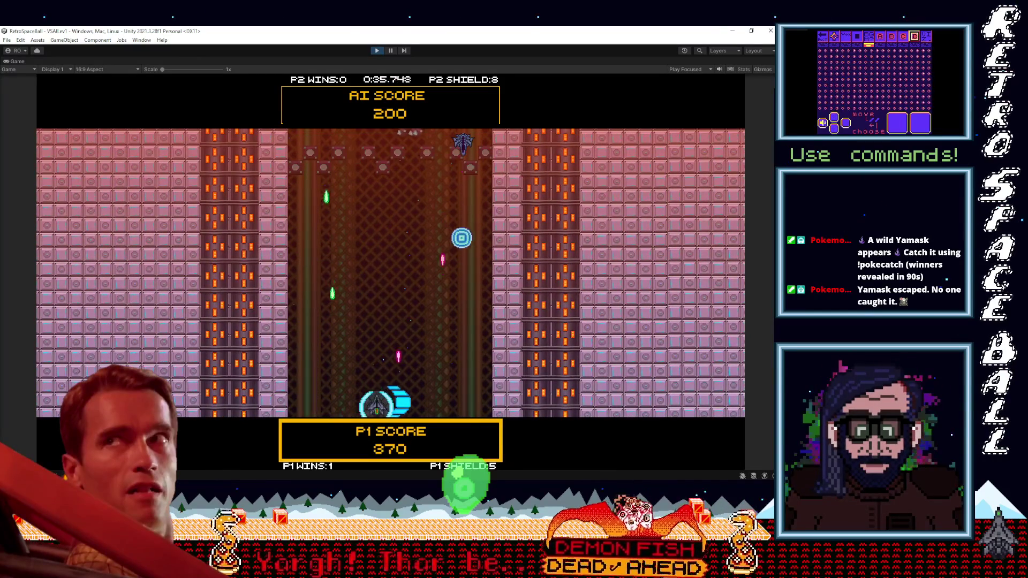
key(Right)
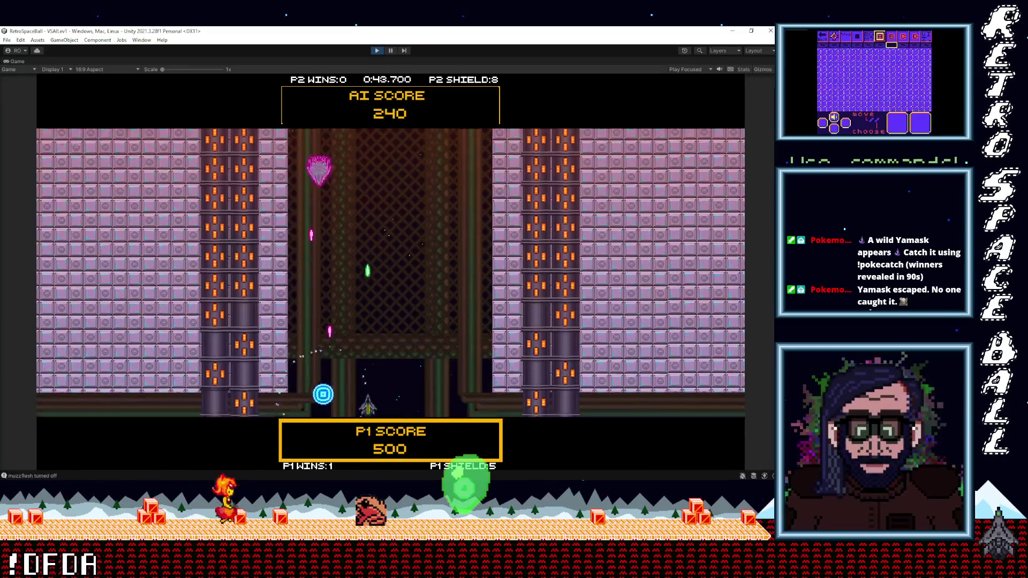
Keep lining the P1 ship up under the ball until P1 leads 740 to 440 and wins.
key(Left)
key(Right)
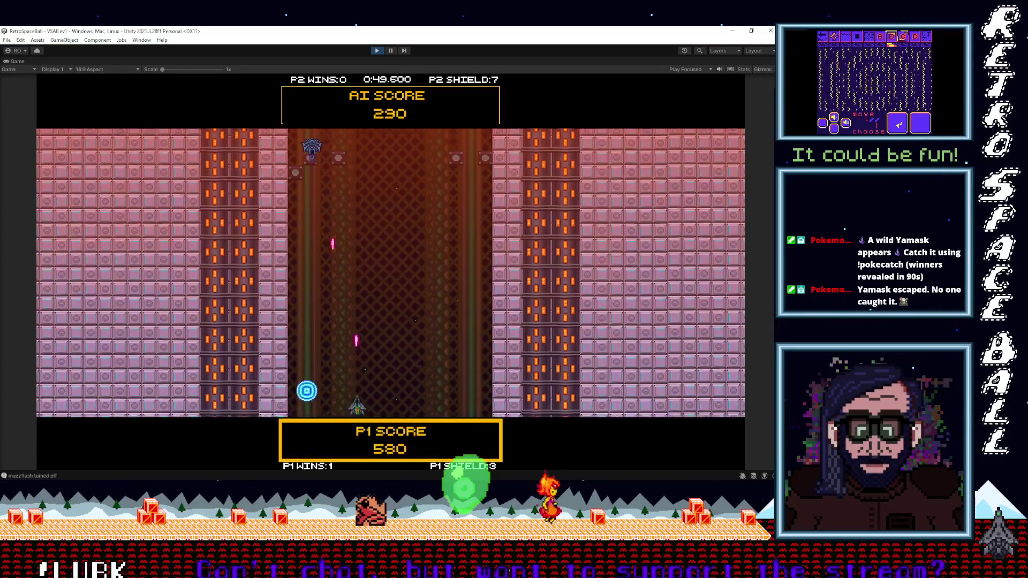
key(Right)
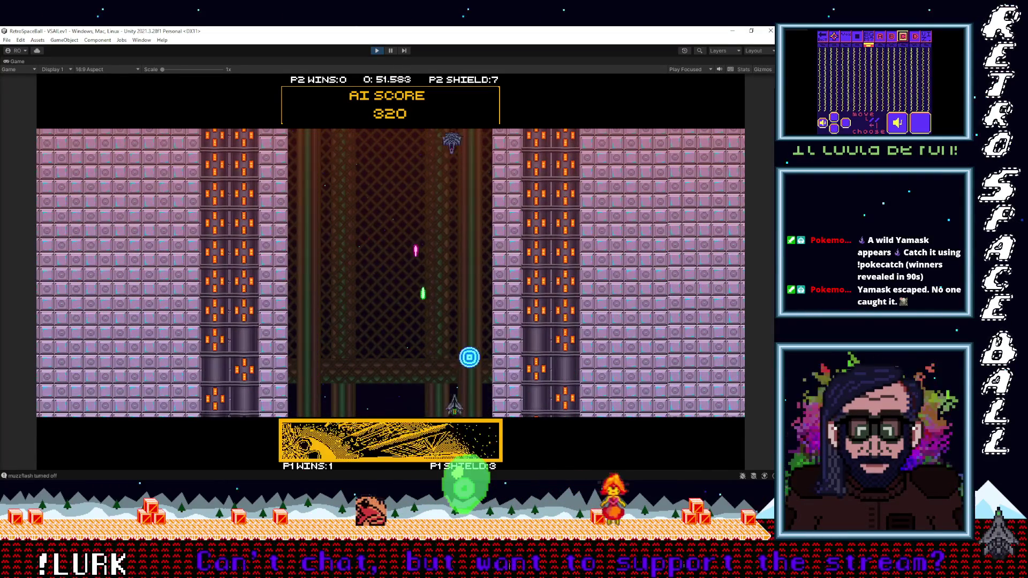
key(Left)
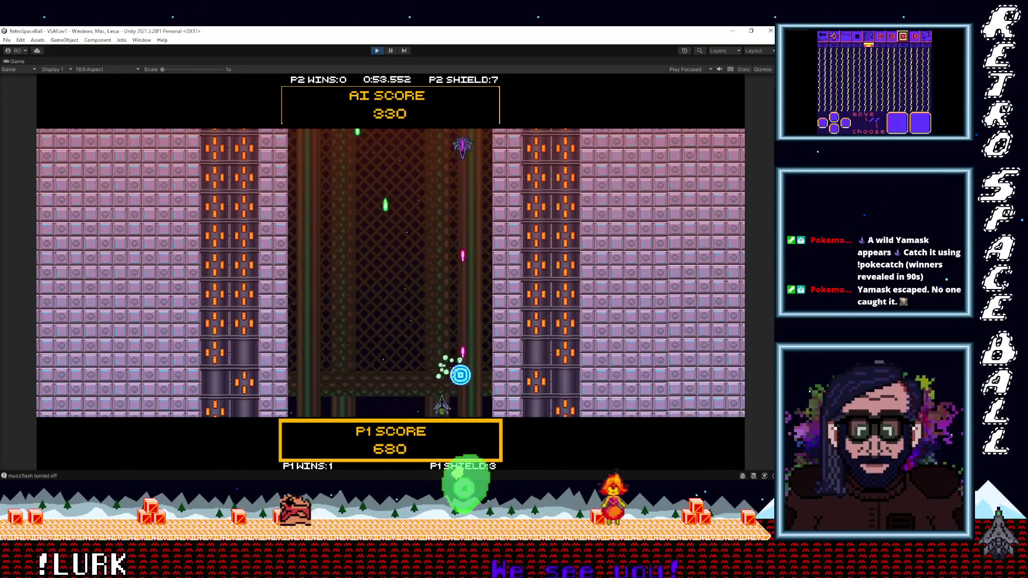
key(Left)
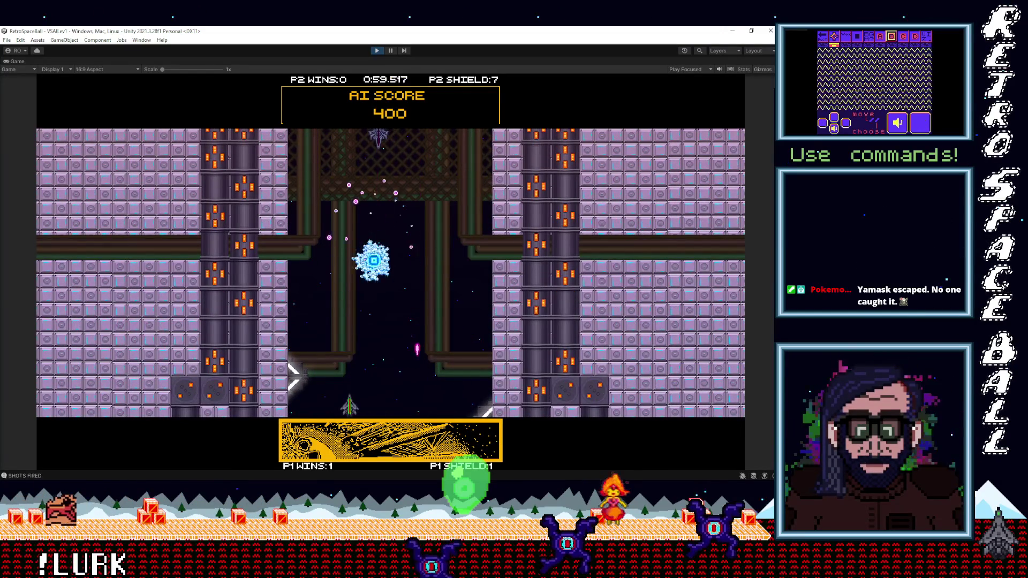
key(Right)
key(Left)
key(Right)
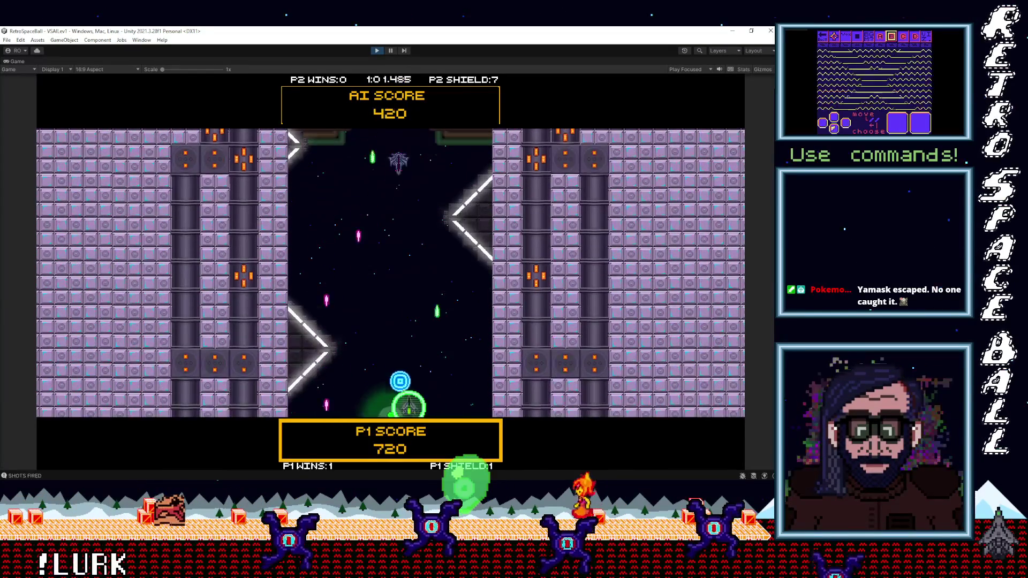
key(Left)
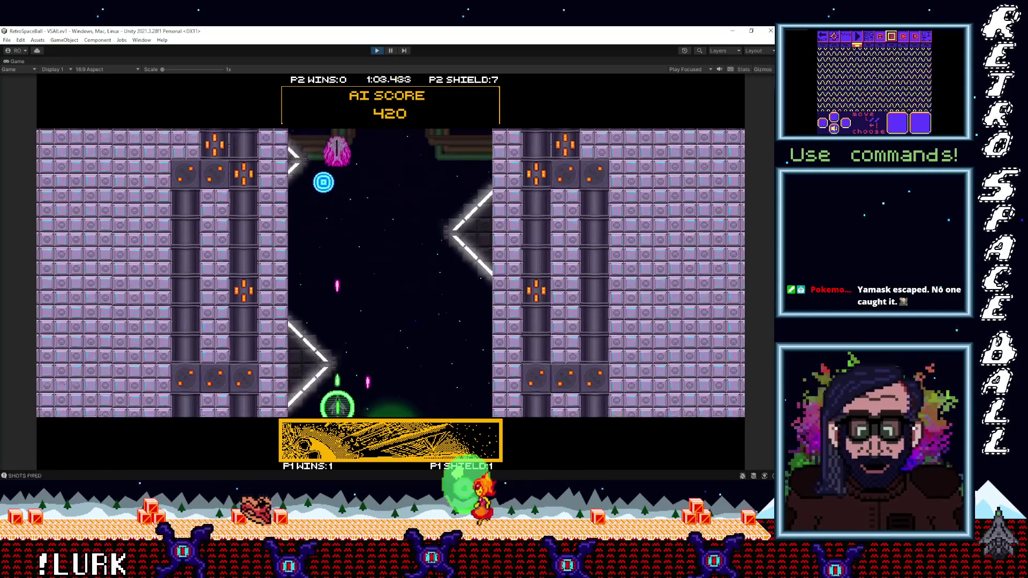
key(Right)
key(Left)
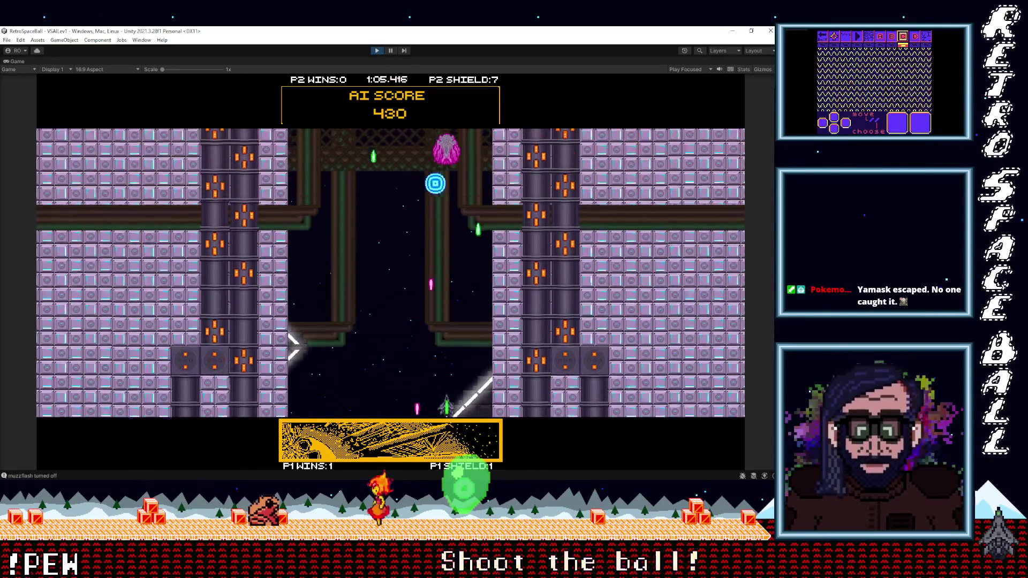
key(Right)
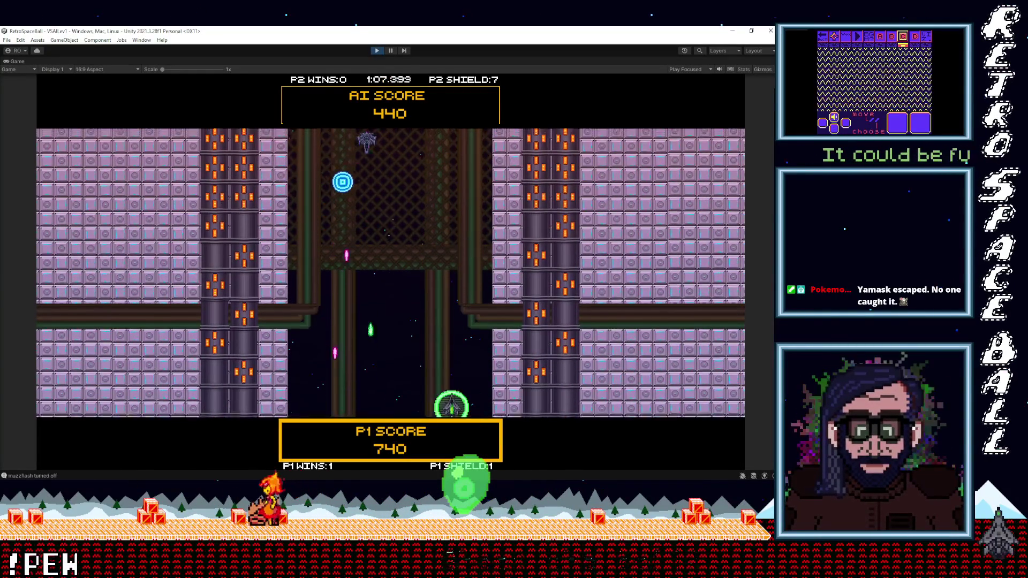
key(Left)
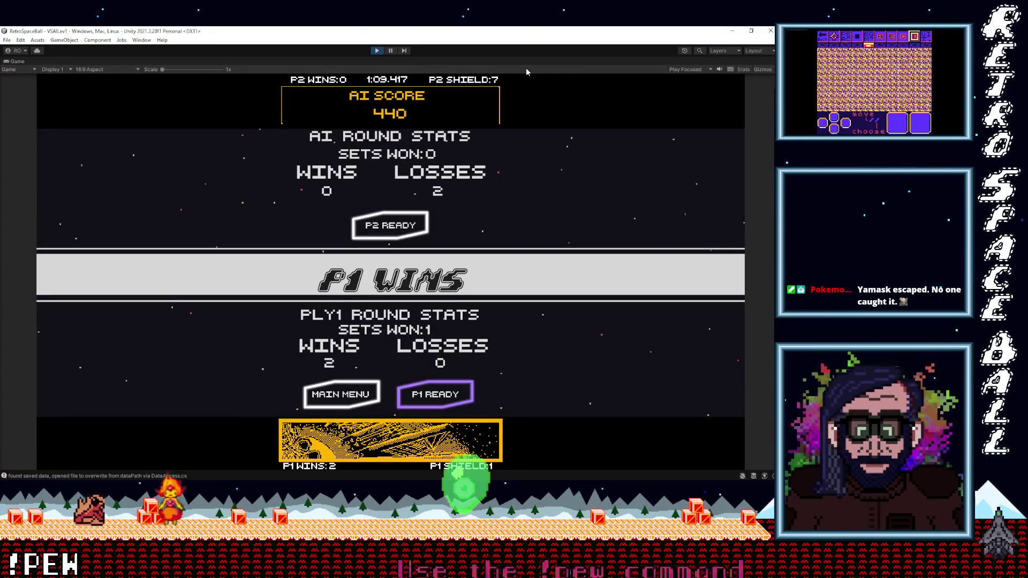
Return from the round results to the main menu and cycle through the game modes four times.
key(Return)
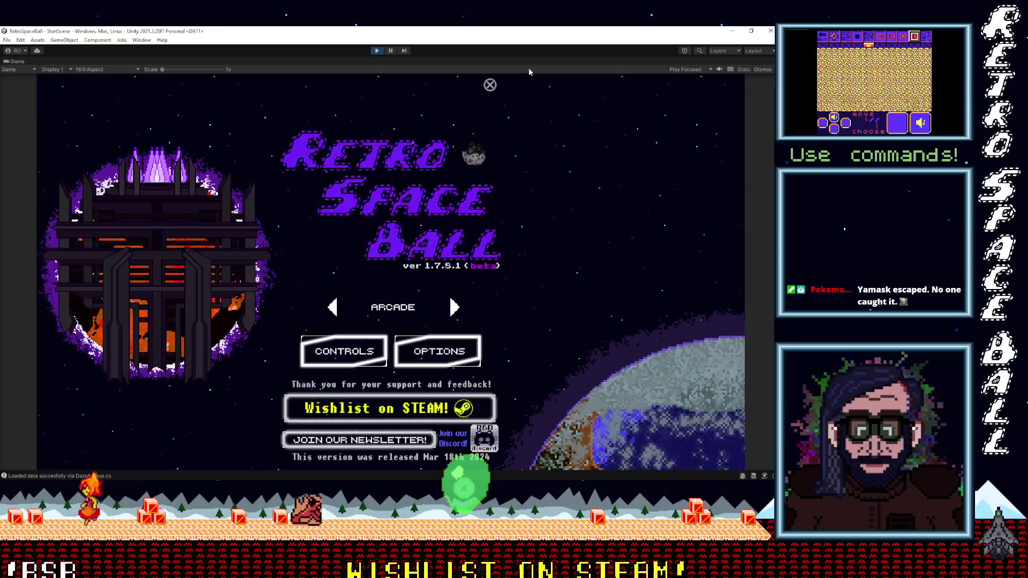
click(454, 308)
click(454, 308)
click(454, 309)
click(454, 309)
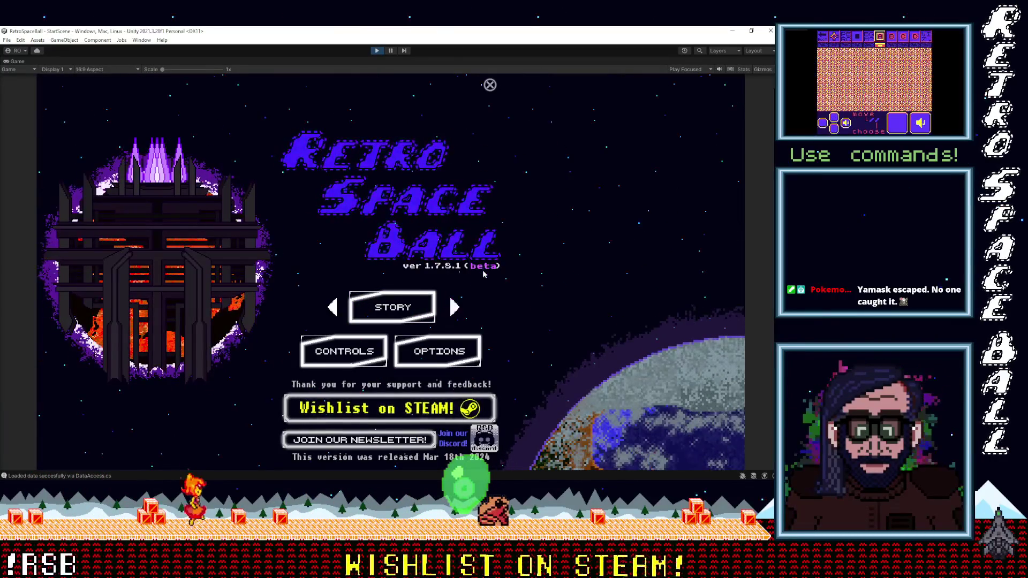
Open the hidden beta menu, go to Level Select page 2, and start Water Lev 1.
click(483, 270)
click(428, 402)
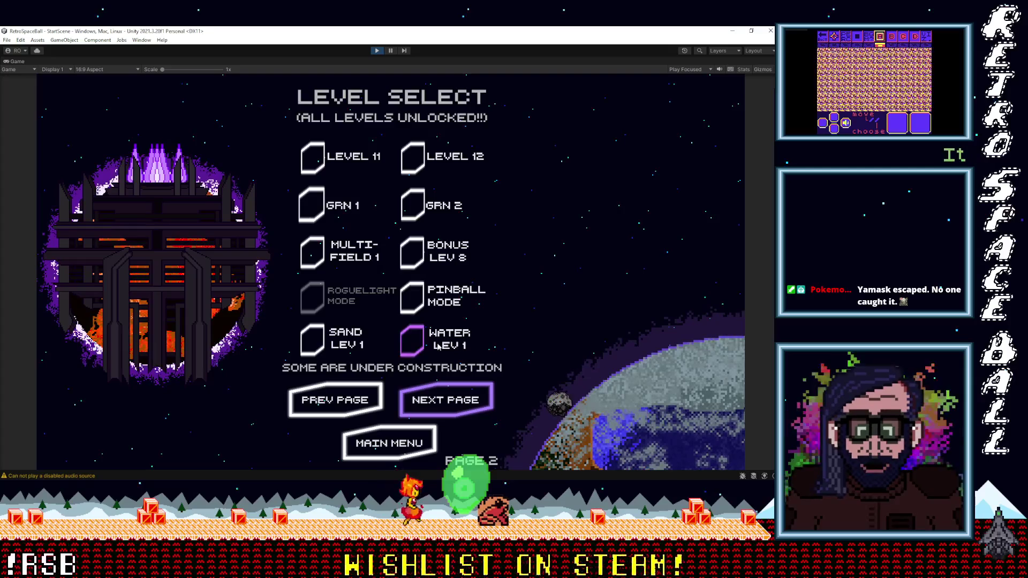
click(497, 329)
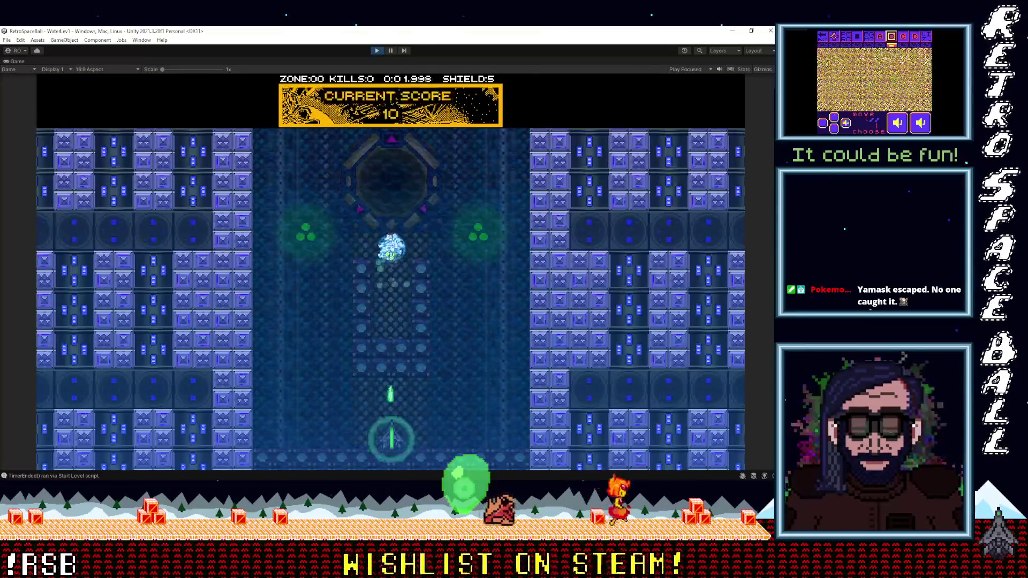
Steer the ship under the ball and shoot the bubble enemy, raising the score to 940 with shield 5.
key(Right)
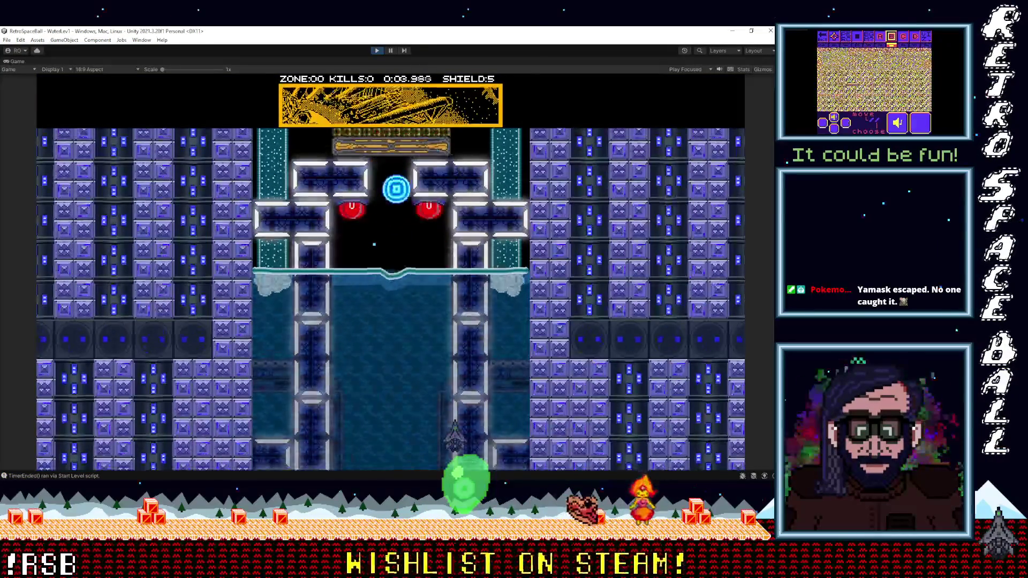
key(Left)
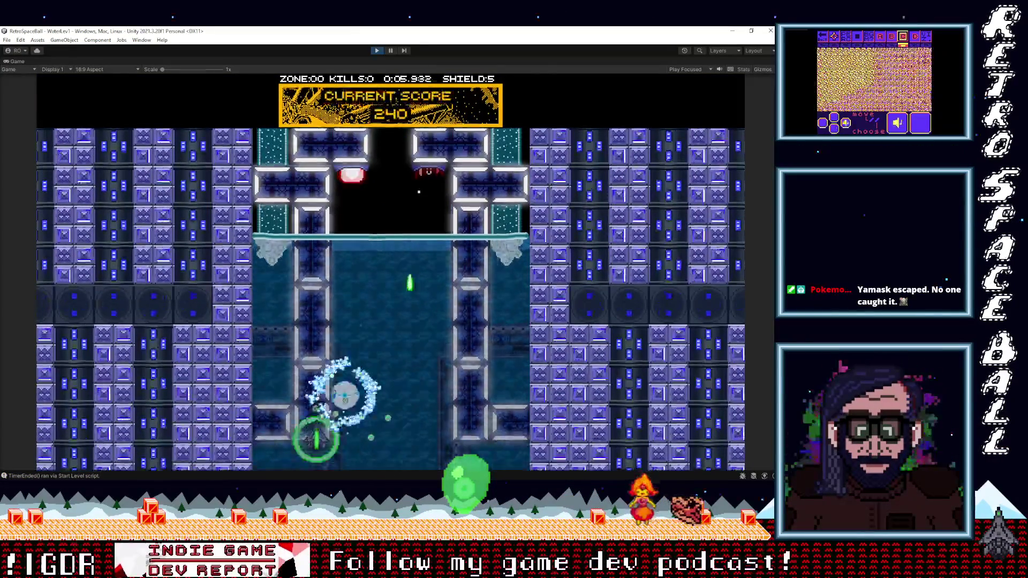
key(Right)
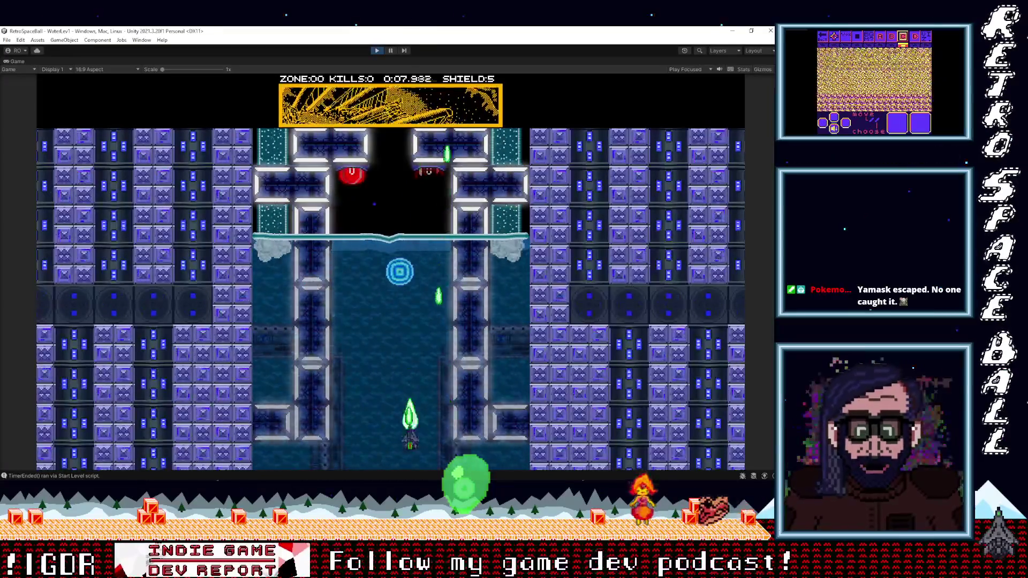
key(Right)
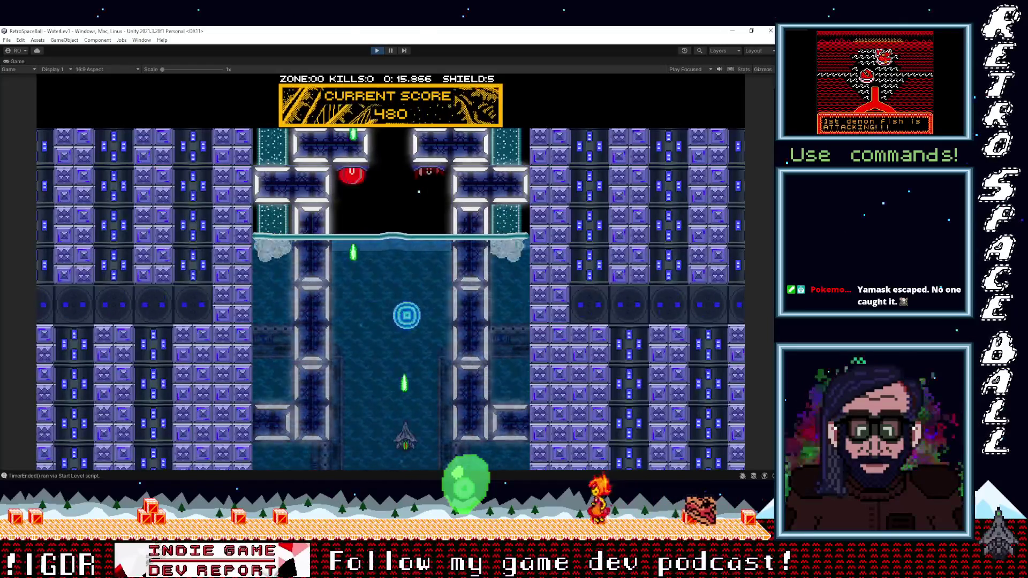
key(Right)
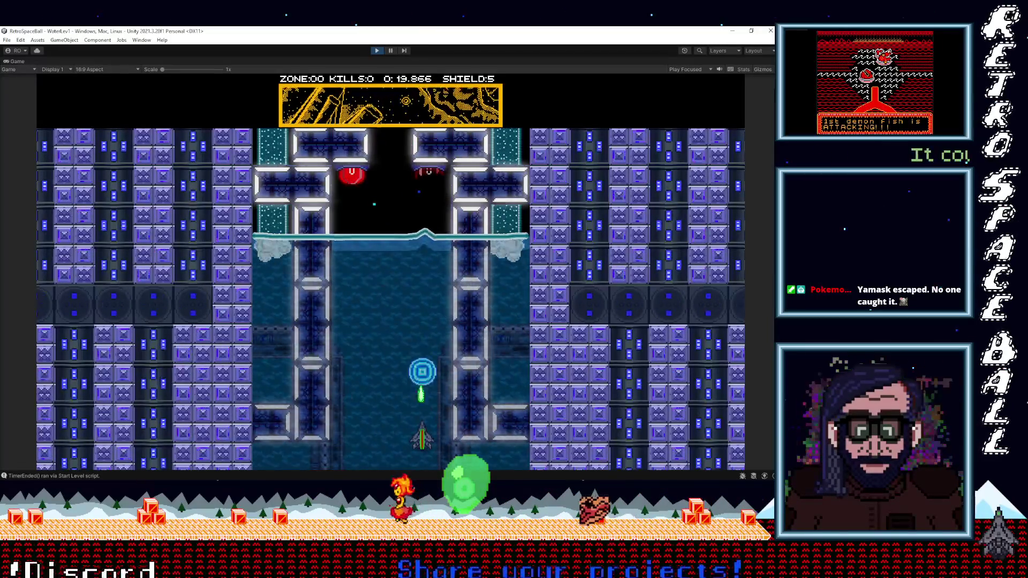
key(Left)
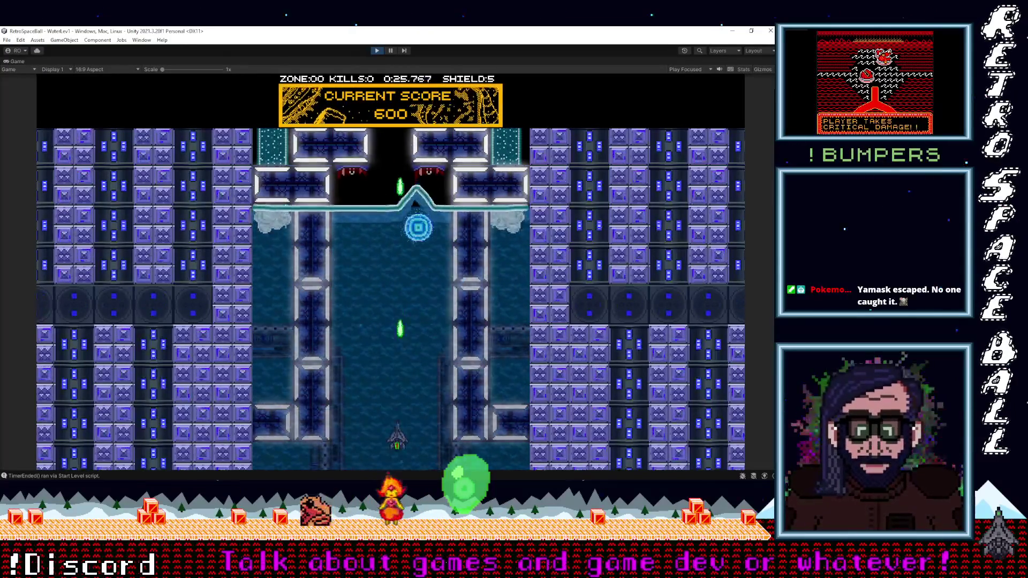
key(Right)
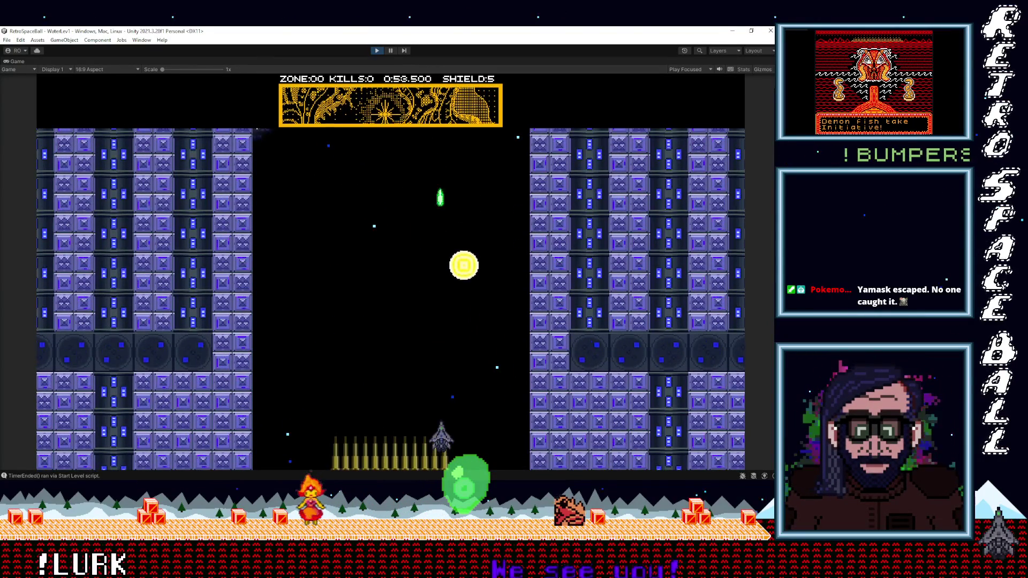
Bounce the ball from the left, then dodge, fire shots and raise the shield.
key(Left)
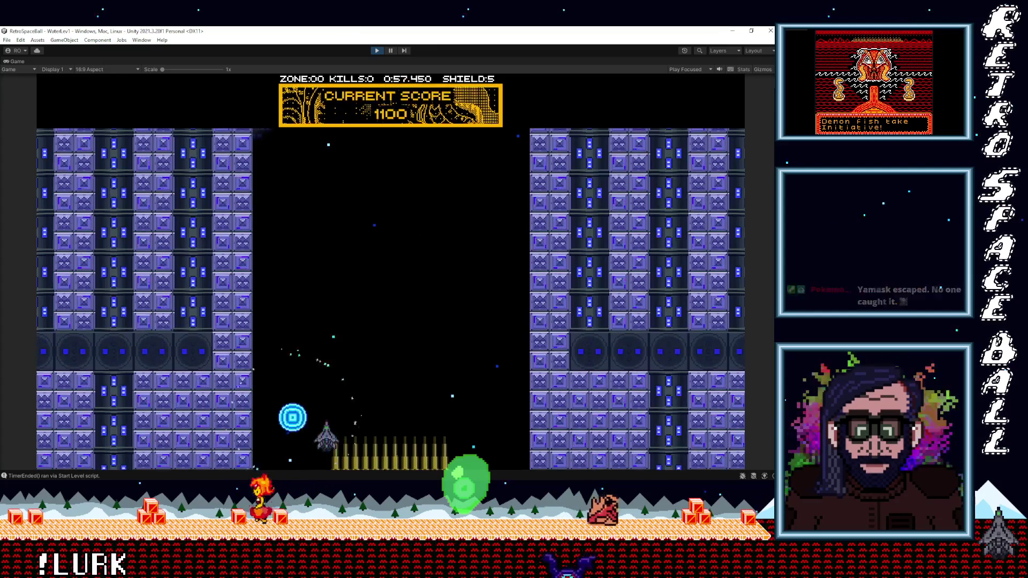
key(Left)
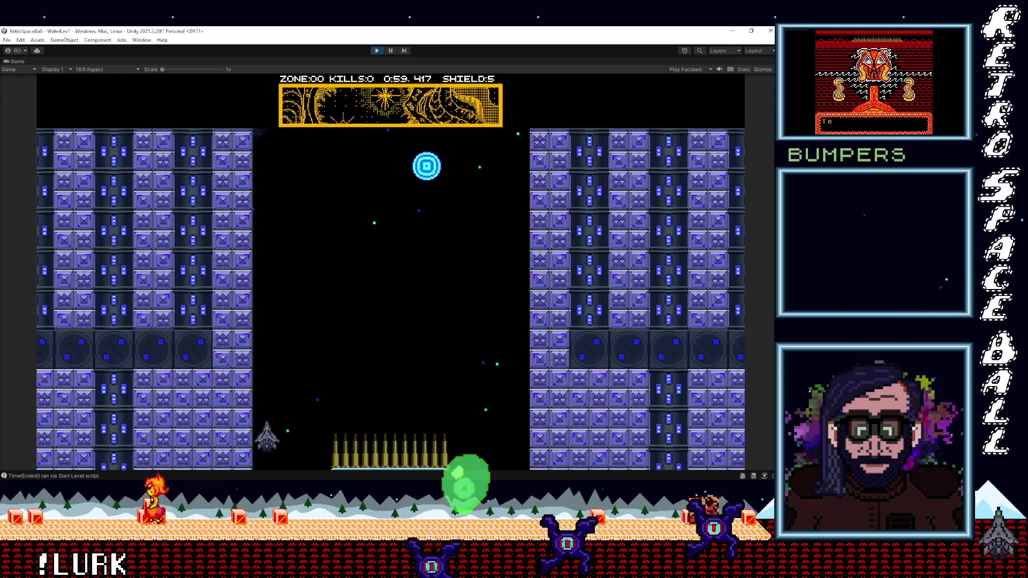
key(Right)
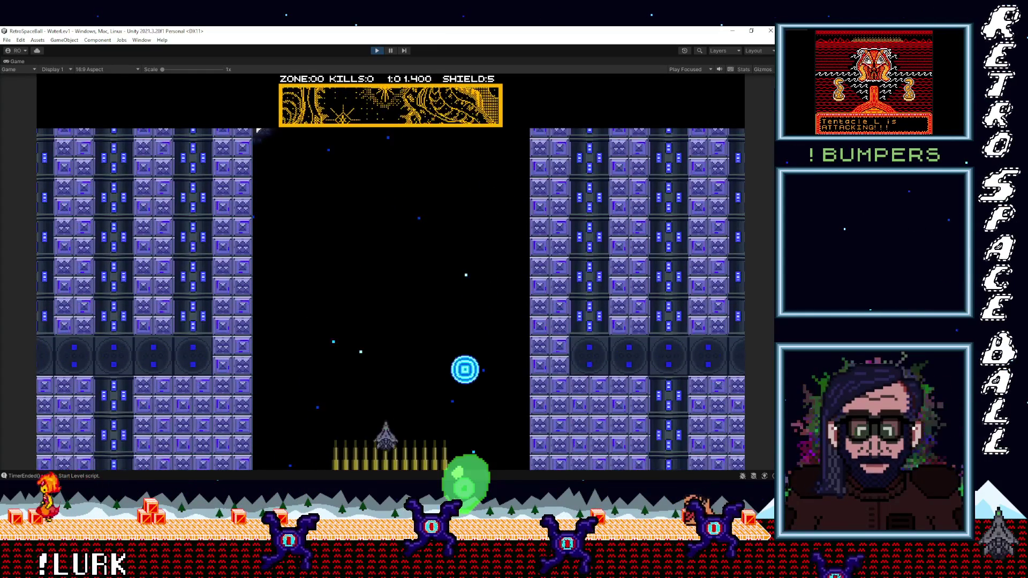
key(space)
key(Left)
key(Right)
key(Left)
key(space)
Keep firing and returning the ball until the bumper structure falls and Zone 1 completes at 1630.
key(Left)
key(Right)
key(space)
key(Right)
key(Right)
key(space)
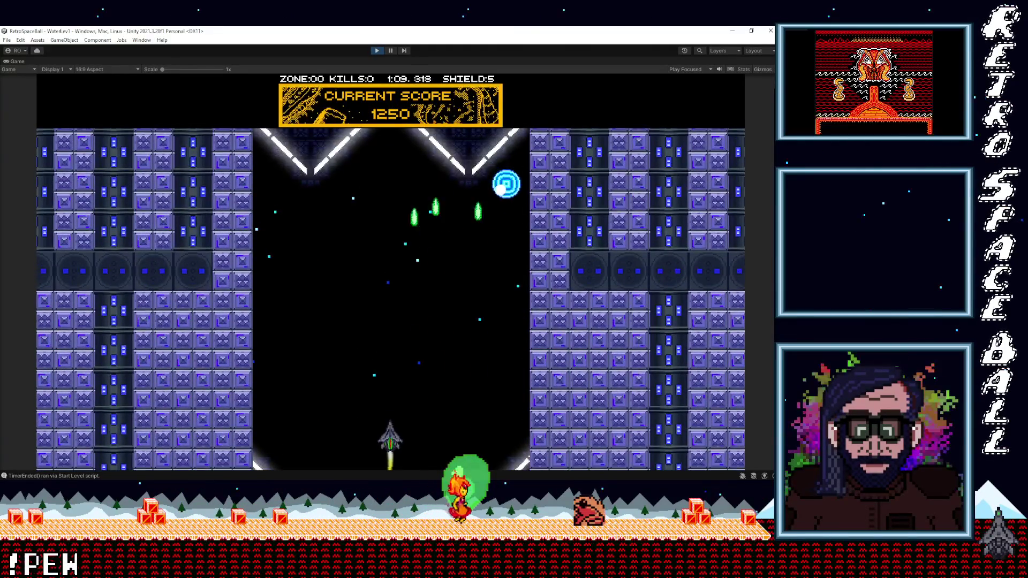
key(Right)
key(Left)
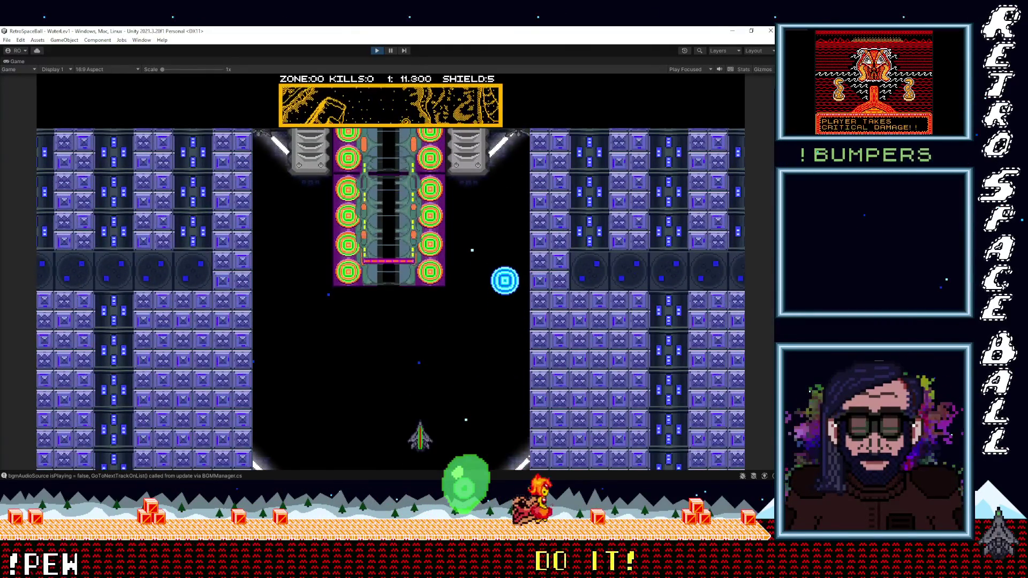
key(Right)
key(Left)
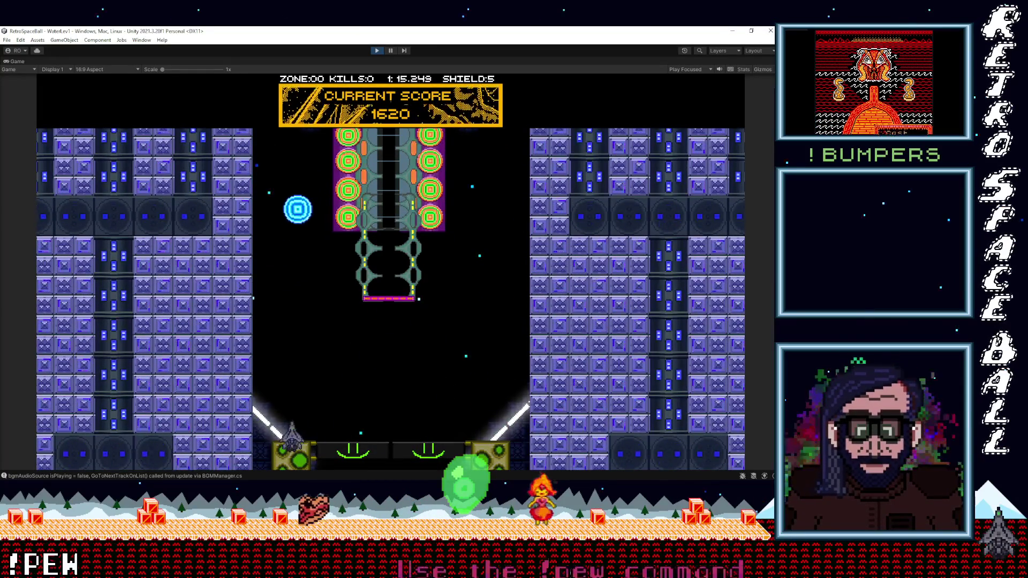
key(Right)
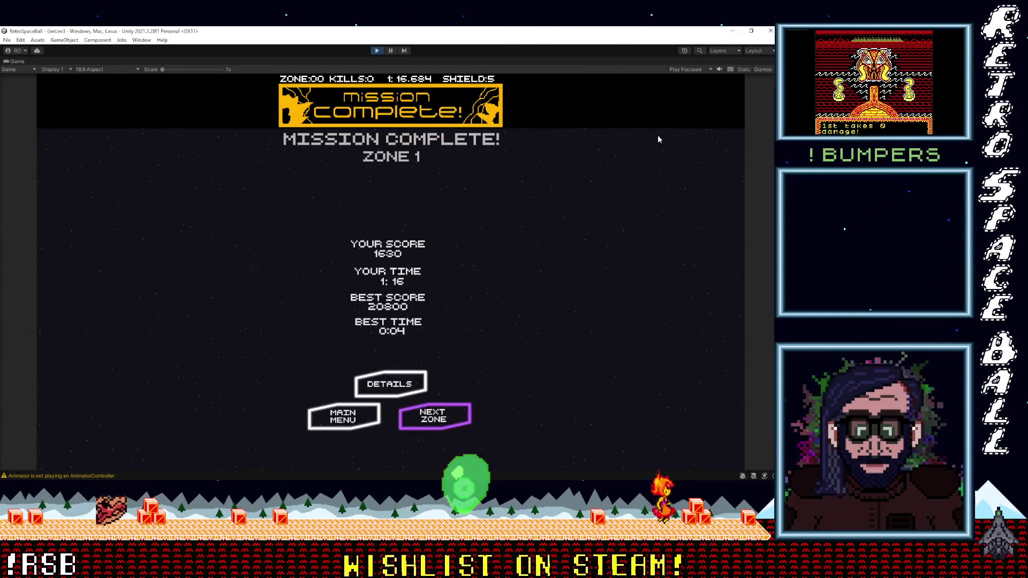
Continue to the green zone and steer the ship to bounce the ball into the brick wall.
key(Return)
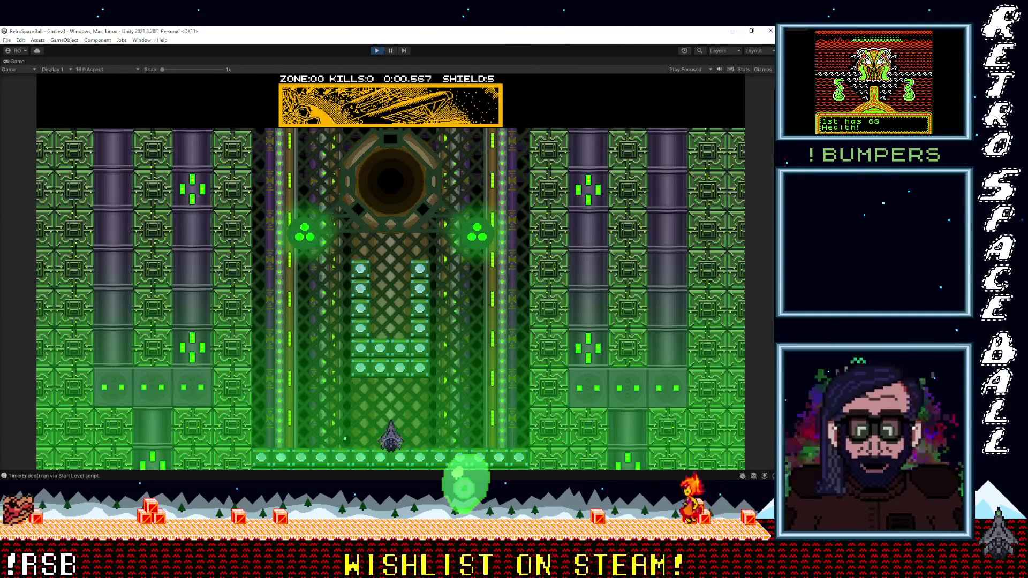
key(Left)
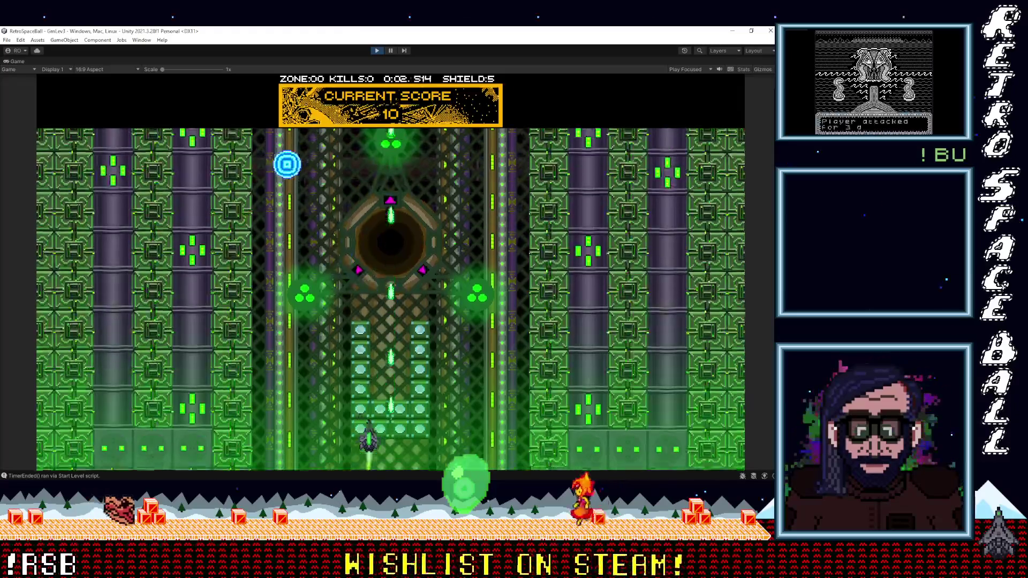
key(Left)
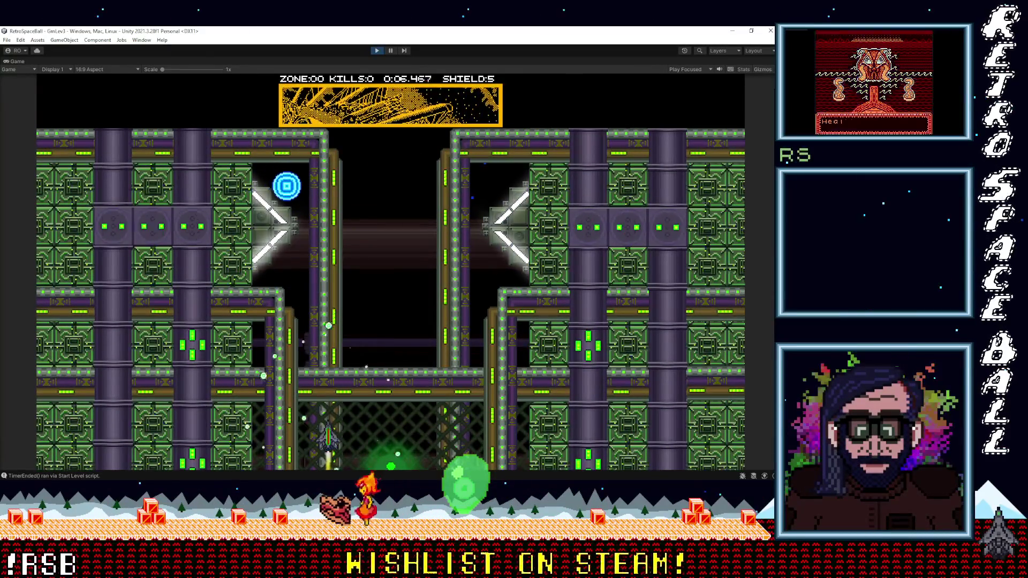
key(Left)
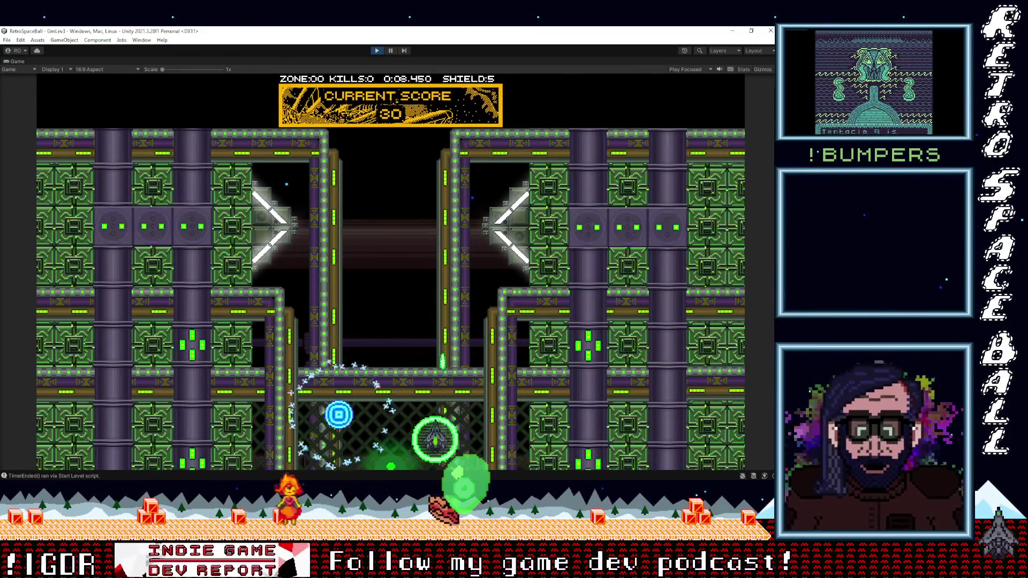
key(Right)
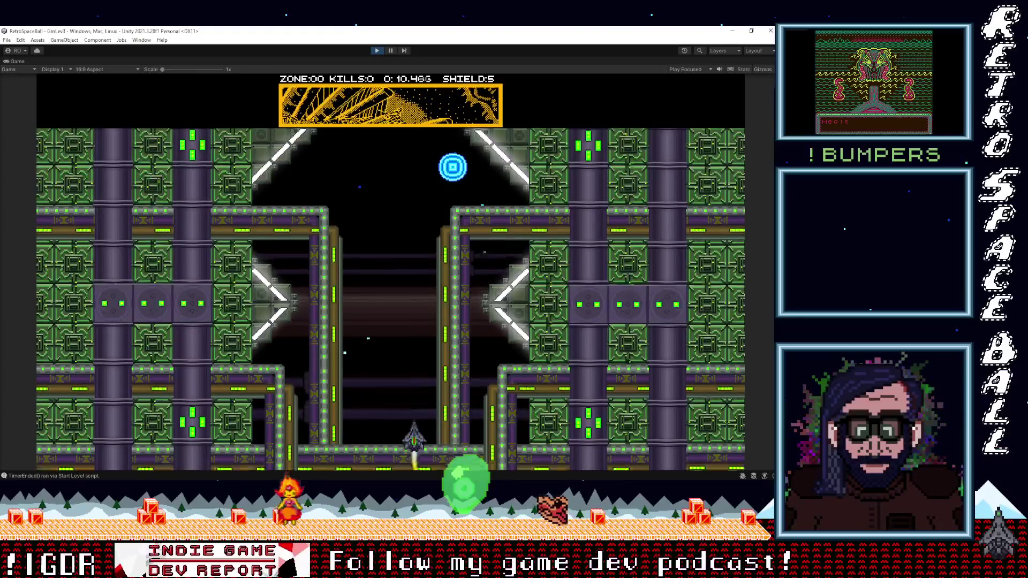
key(Left)
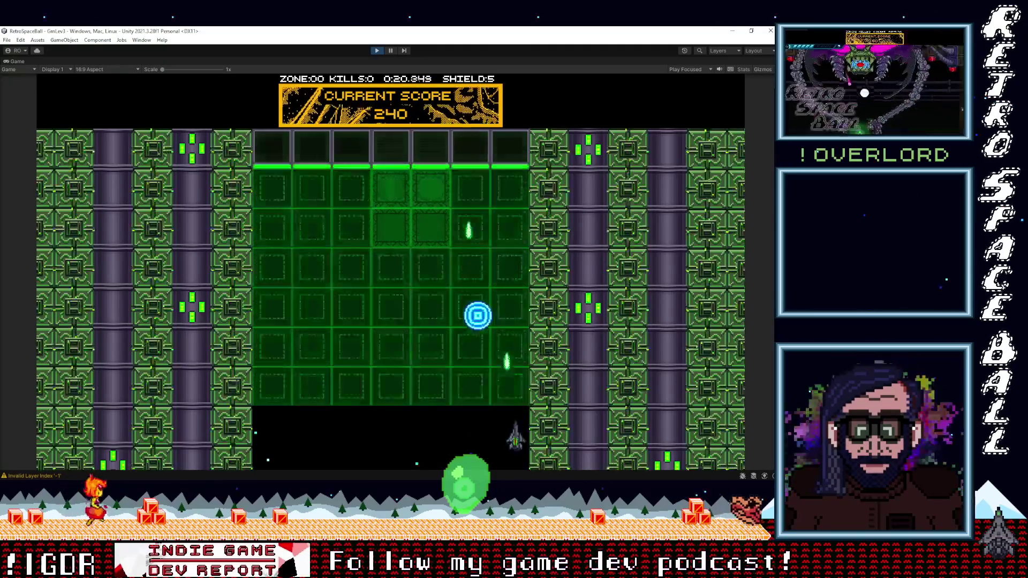
key(Left)
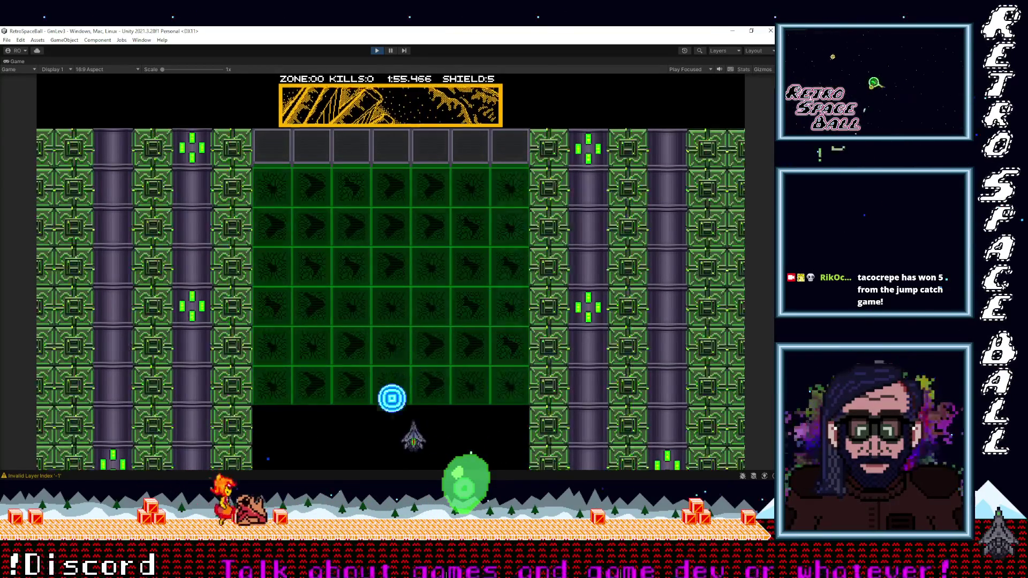
Fire a shot and move right to catch the ball, reaching a score of 3910.
key(Left)
key(space)
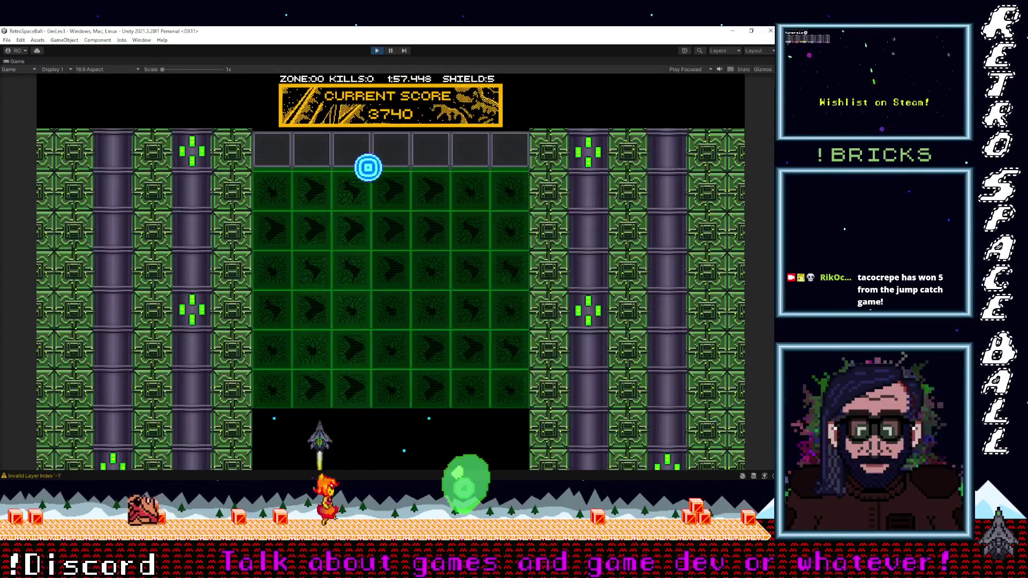
key(Left)
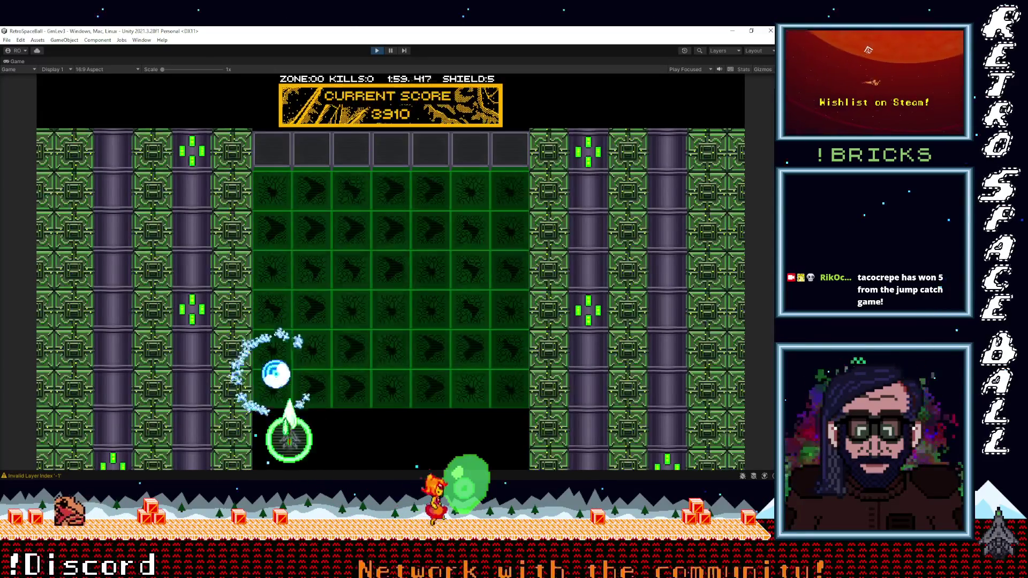
key(Right)
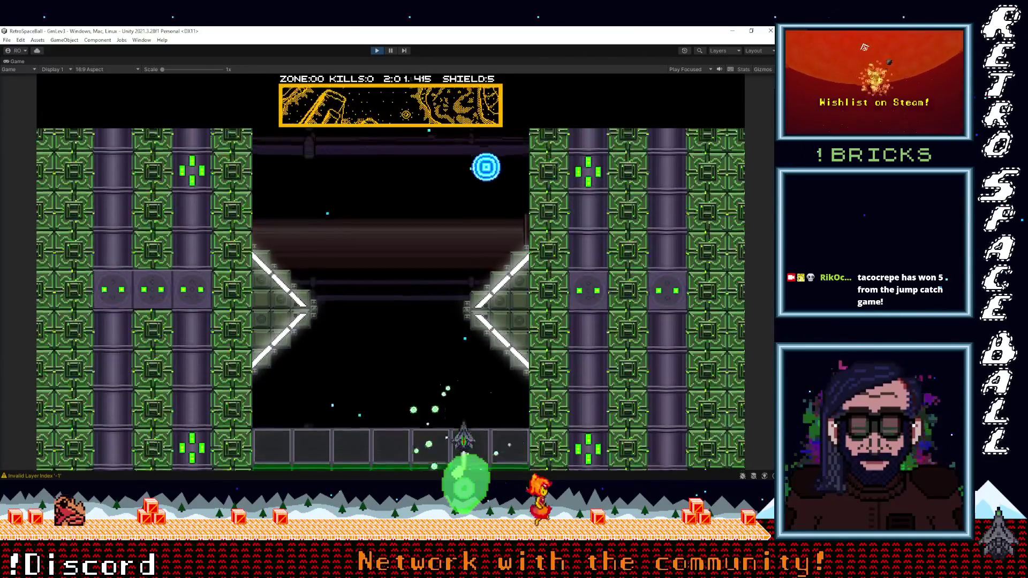
Track the ball back and forth under the green zone's remaining bricks.
key(Left)
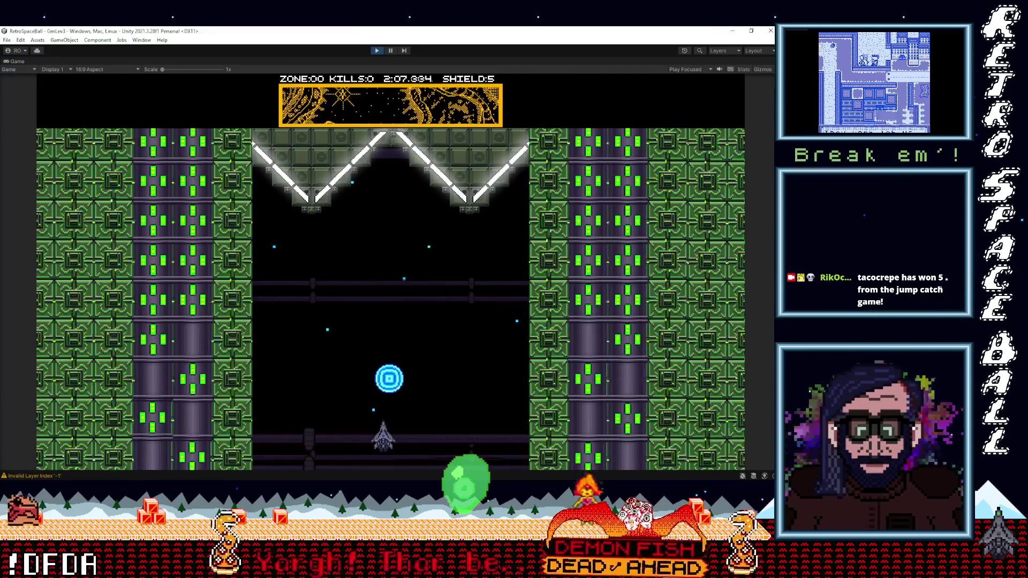
key(Right)
key(Left)
key(Right)
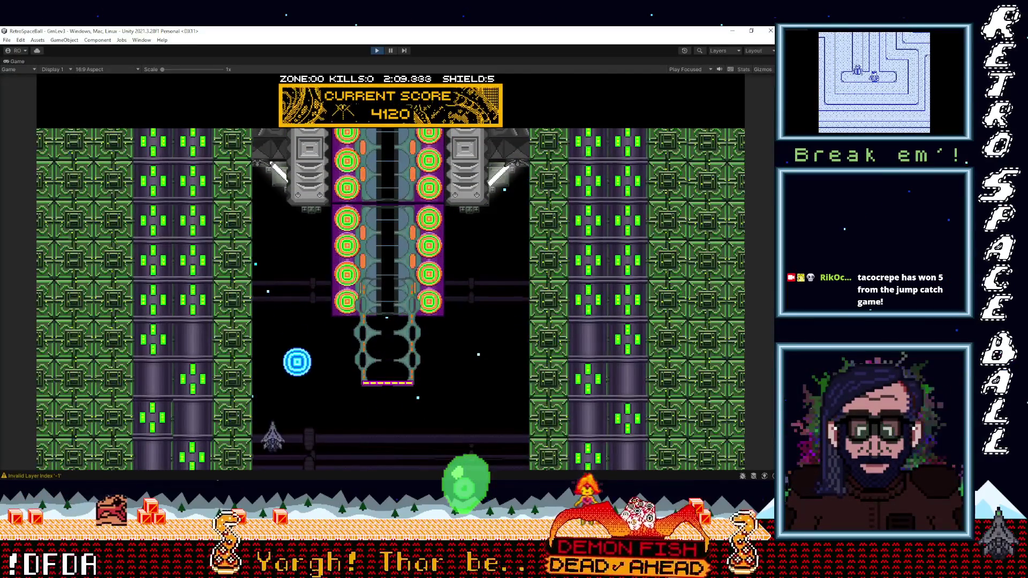
key(Right)
key(Left)
key(Right)
key(Left)
key(Left)
key(Left)
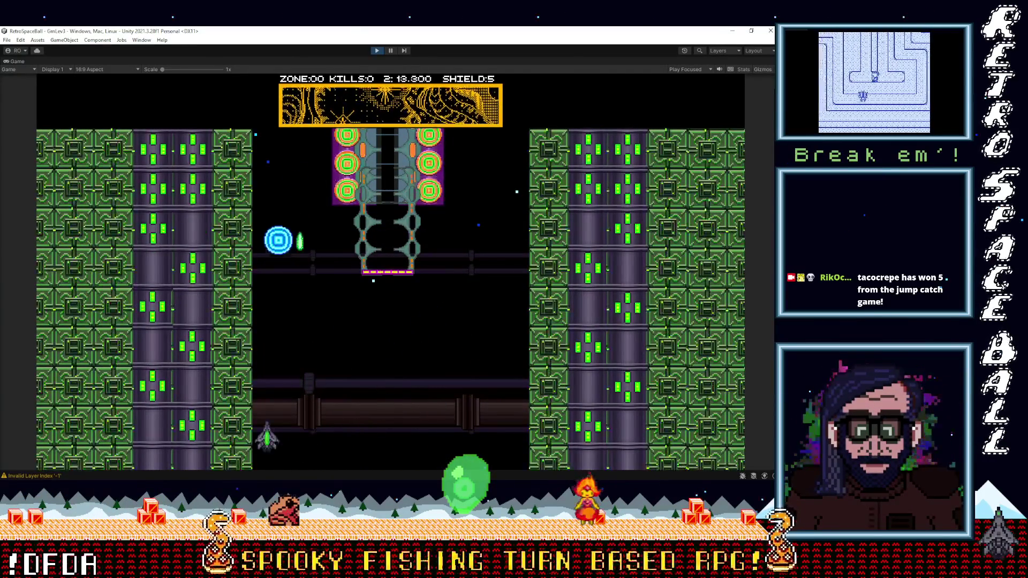
key(Right)
key(Left)
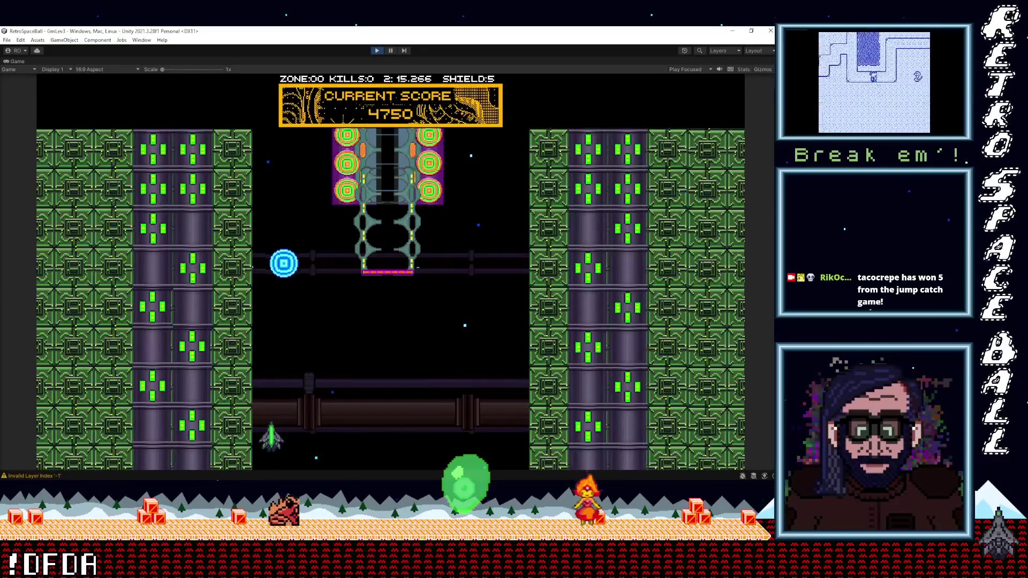
Keep returning the ball to push the score to 5380 at 2:29 with shield 5.
key(Right)
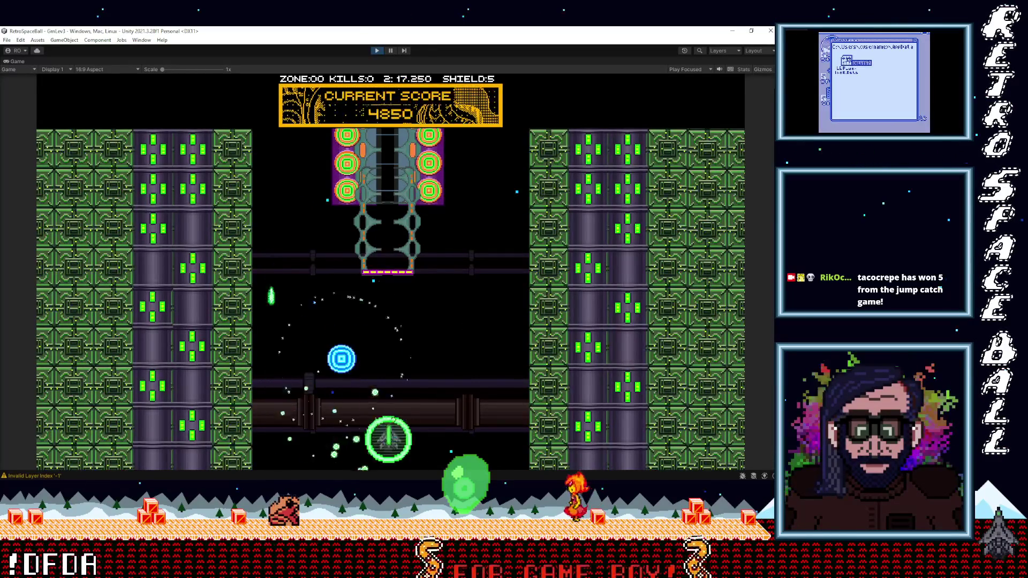
key(Left)
key(Right)
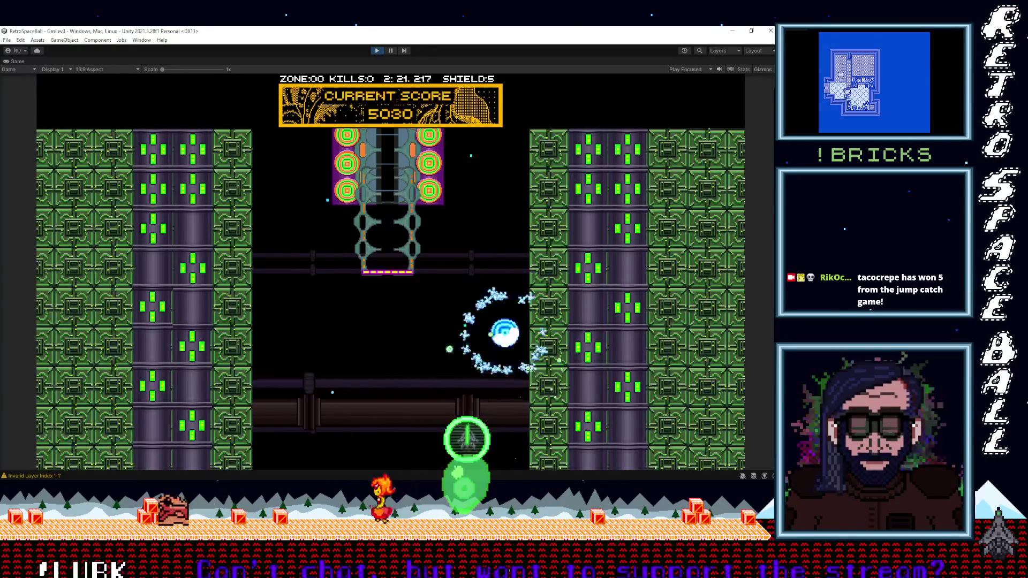
key(Left)
key(Right)
key(Left)
key(Right)
key(Left)
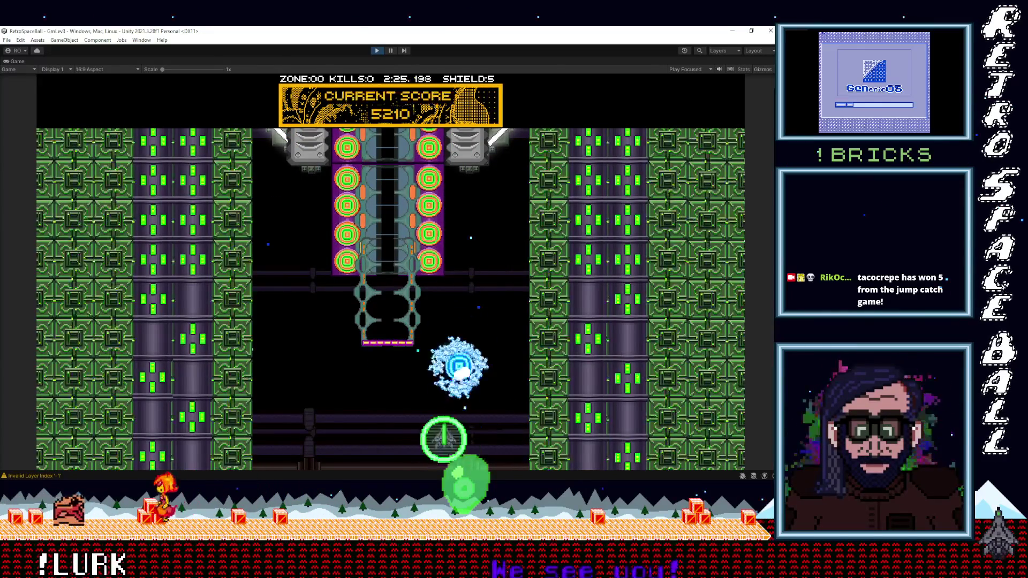
key(Right)
key(Right)
key(Left)
key(Left)
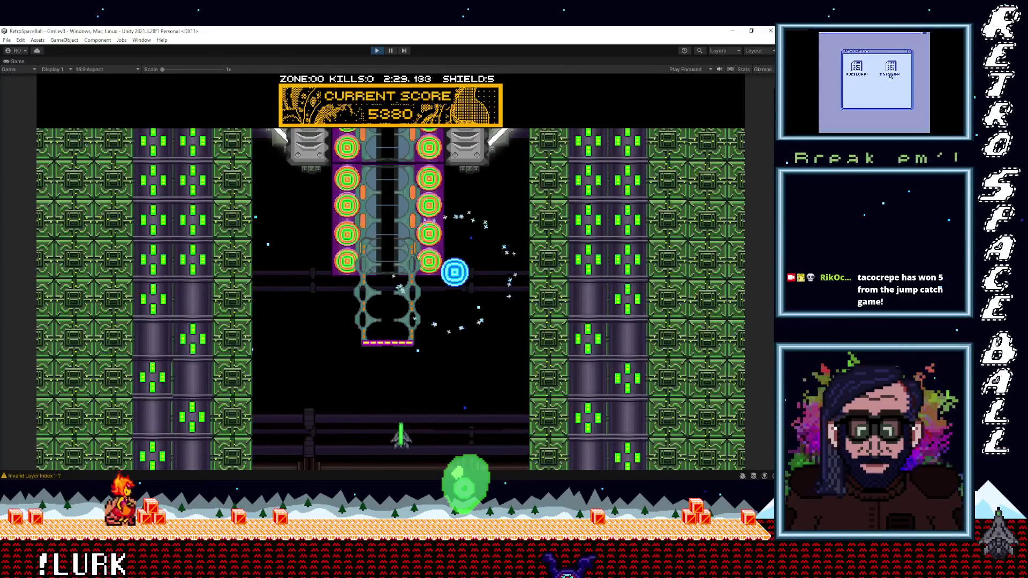
key(Right)
key(Right)
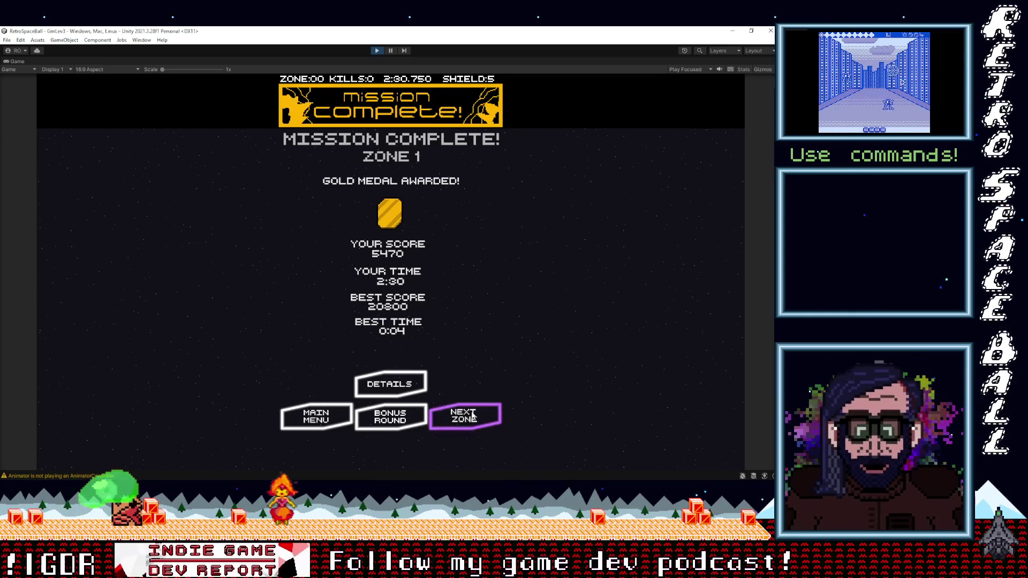
Continue past the results, then pause and confirm returning to the main menu.
key(Return)
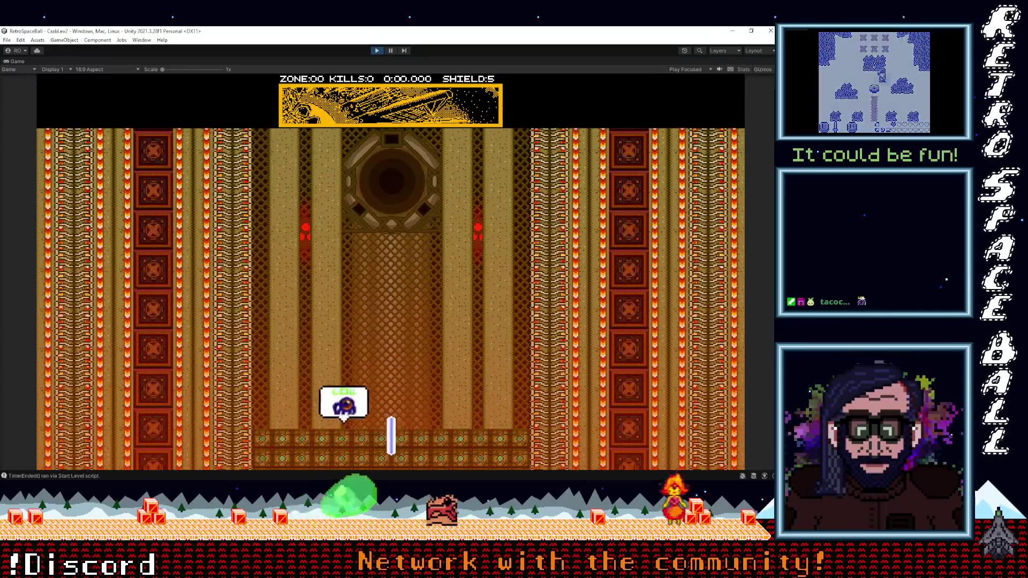
key(Escape)
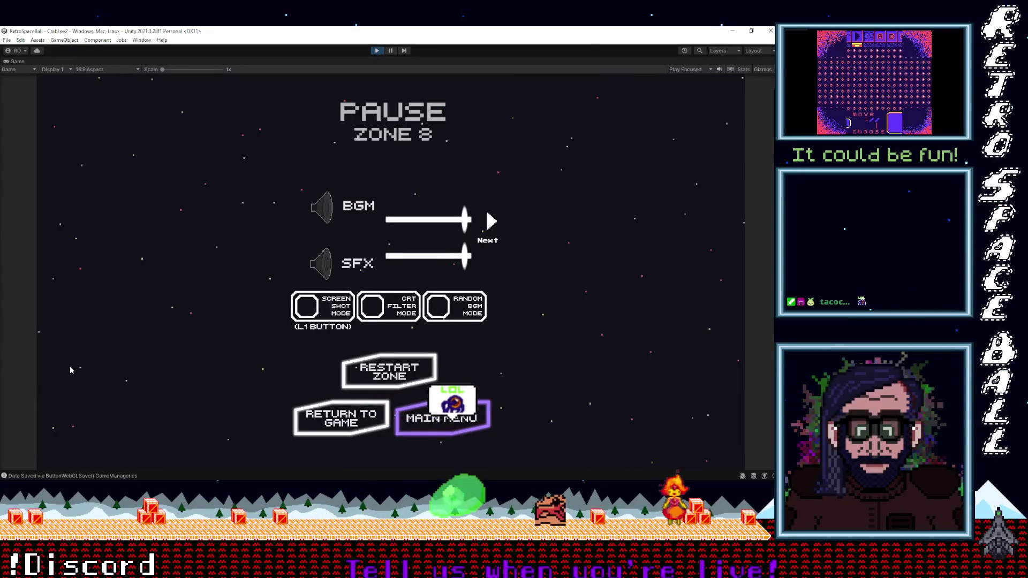
click(442, 417)
click(359, 336)
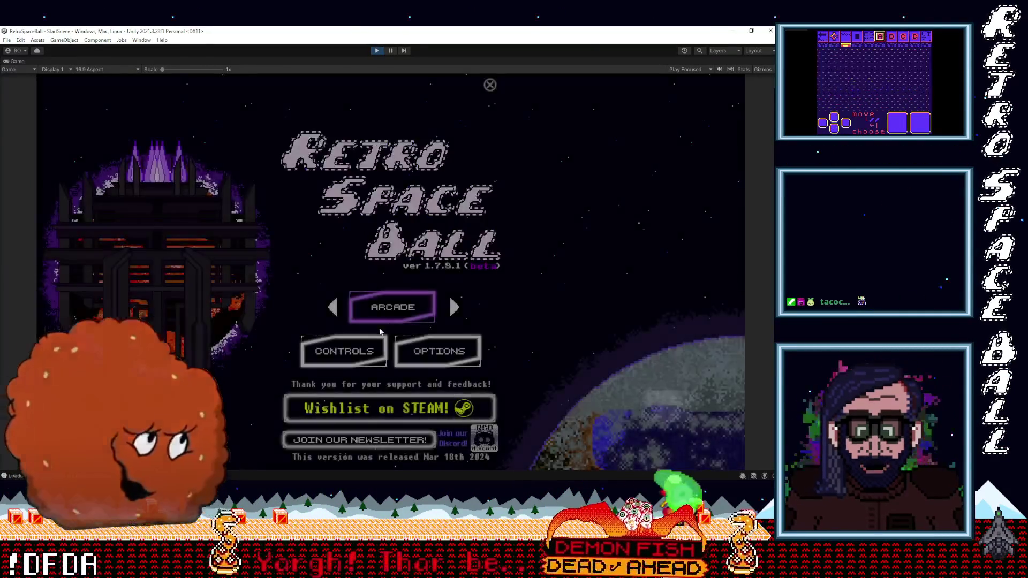
Open Level Select page 3 and start the Rhythm Space Ball level.
click(400, 309)
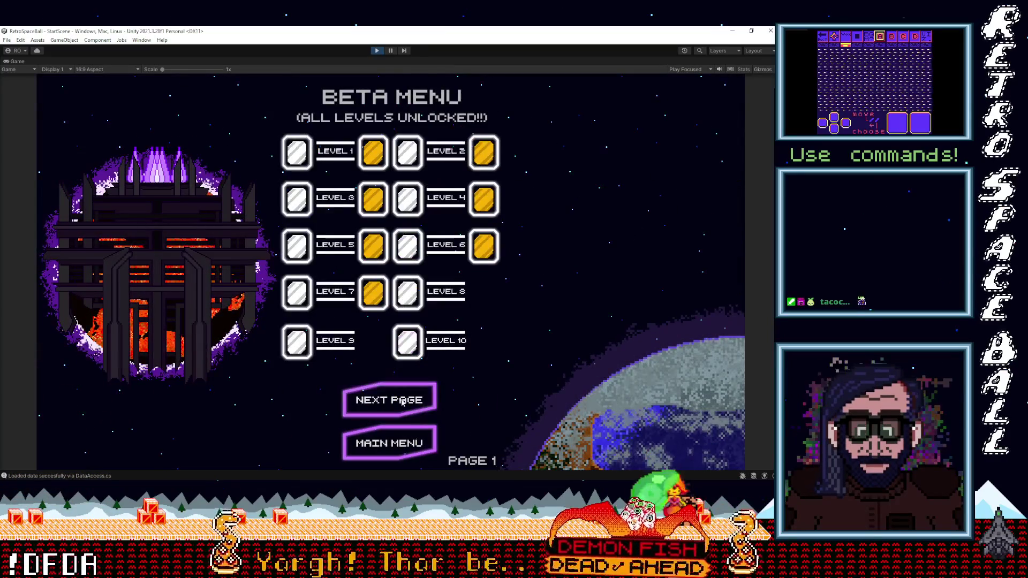
click(423, 403)
click(450, 403)
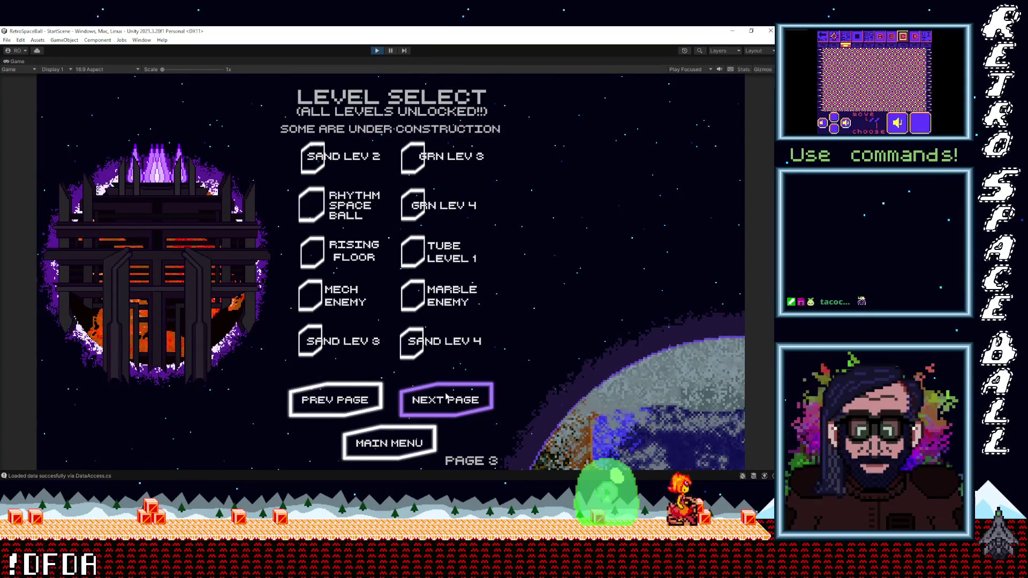
click(332, 213)
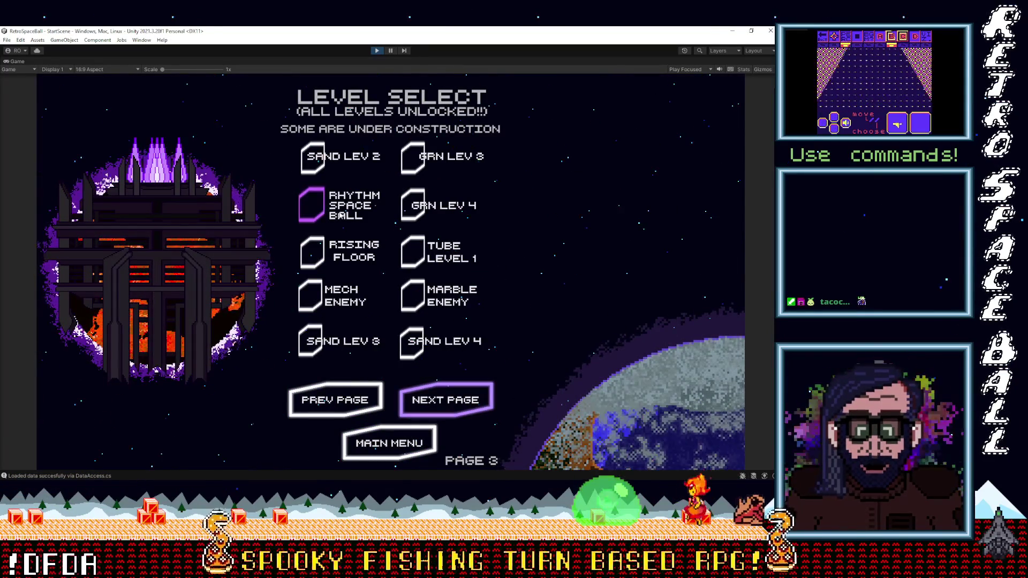
click(395, 360)
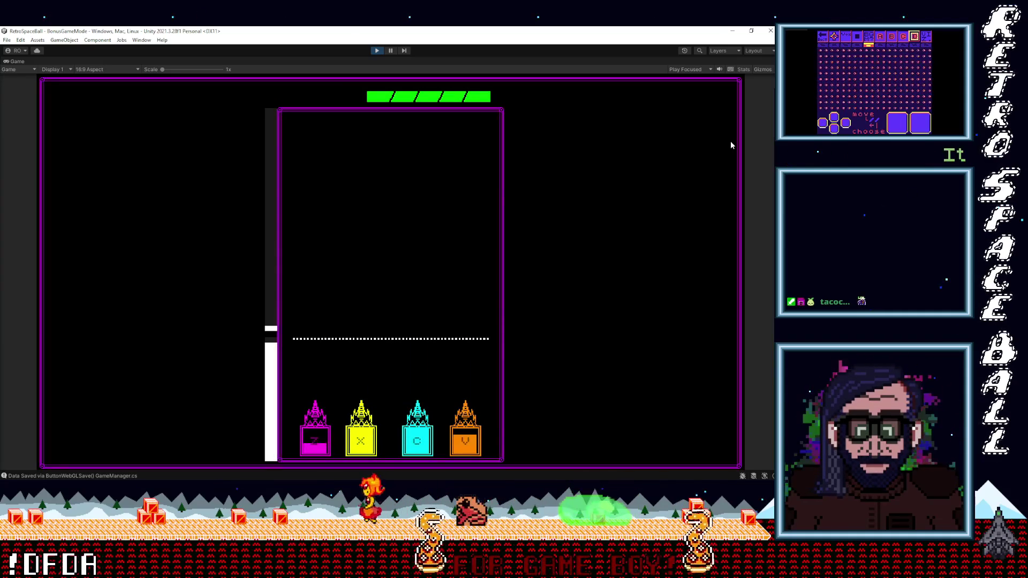
Fire the X, C and V lane cannons on the beat, then a full Z-X-C-V volley at the first row.
key(x)
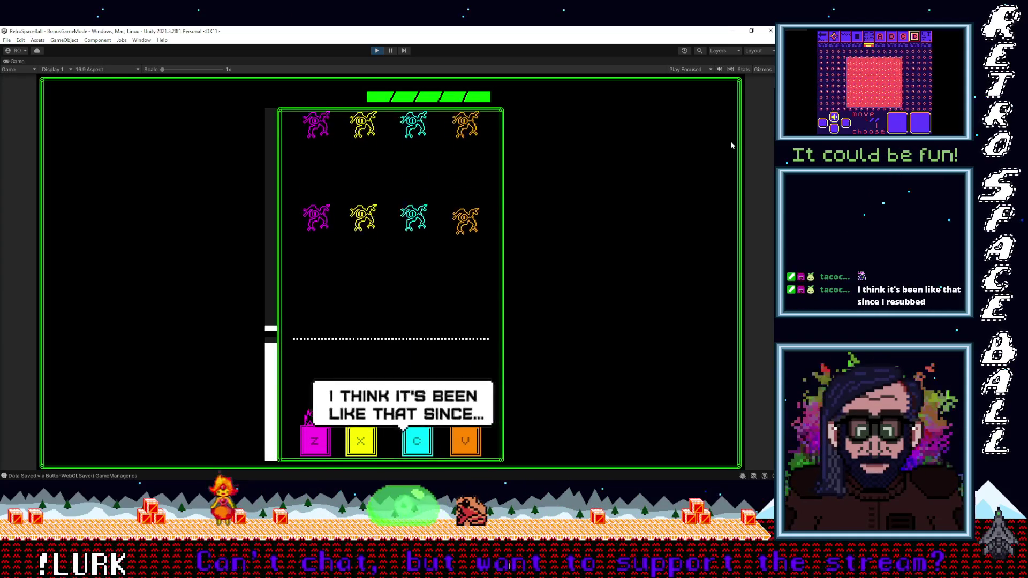
key(c)
key(v)
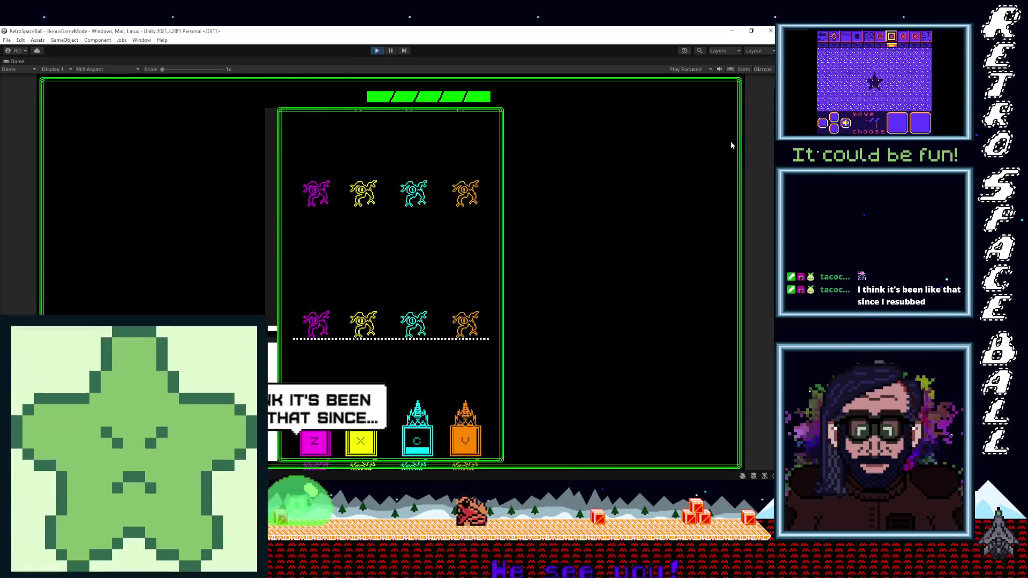
key(x)
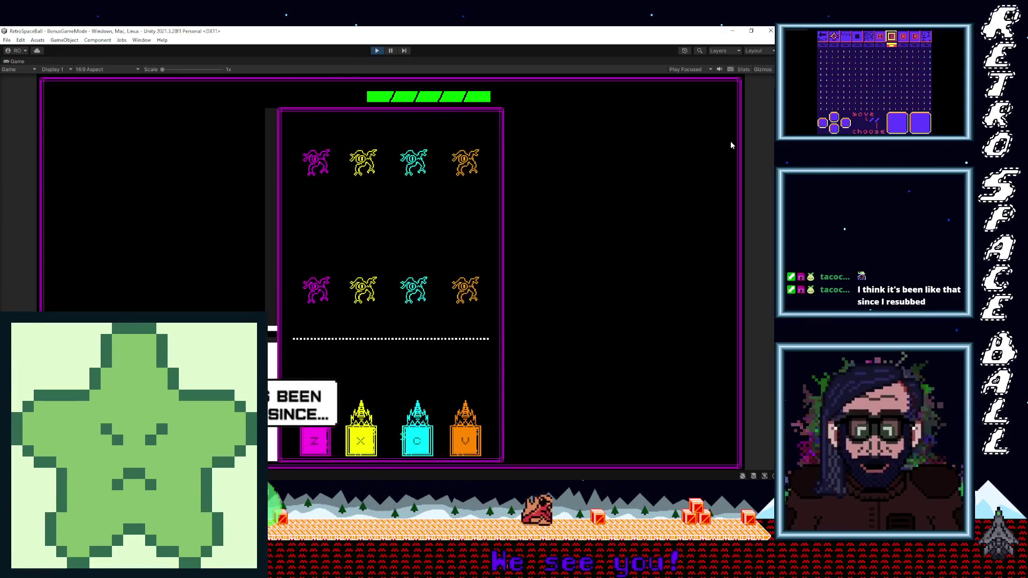
key(x)
key(c)
key(c)
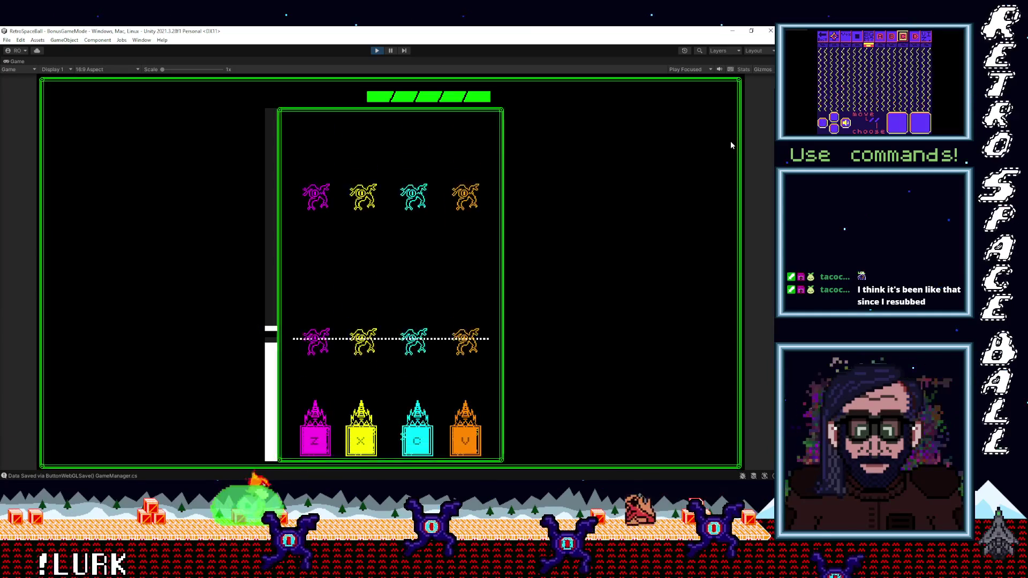
key(z)
key(x)
key(c)
key(v)
key(c)
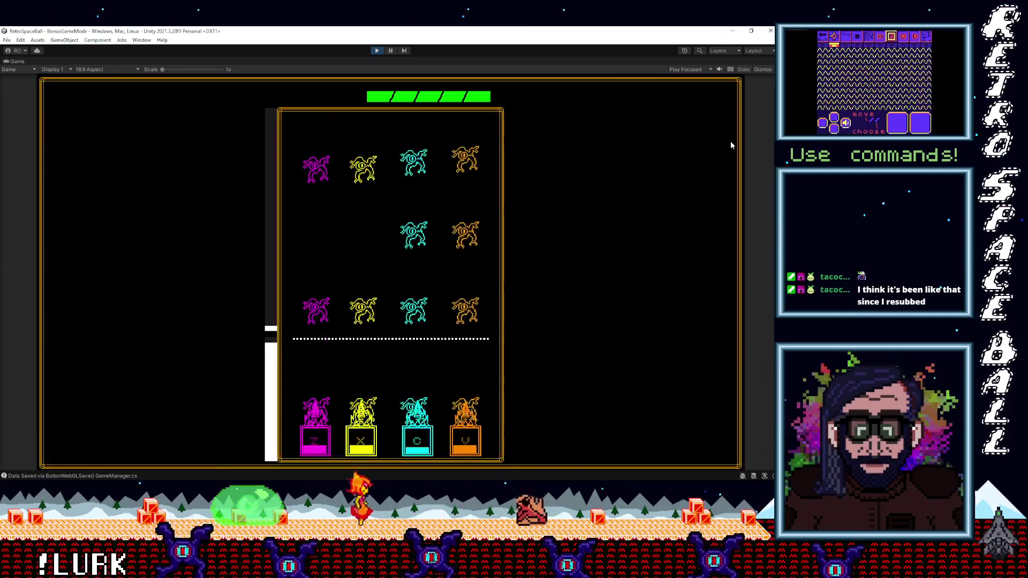
key(v)
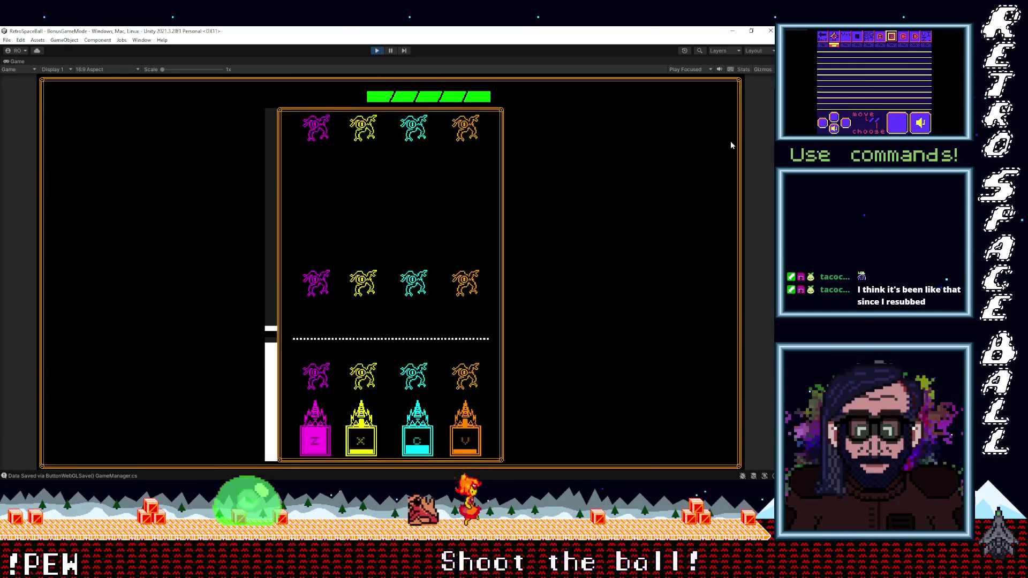
Fire four full Z-X-C-V volleys to push back and clear the descending enemy rows.
key(z)
key(x)
key(c)
key(v)
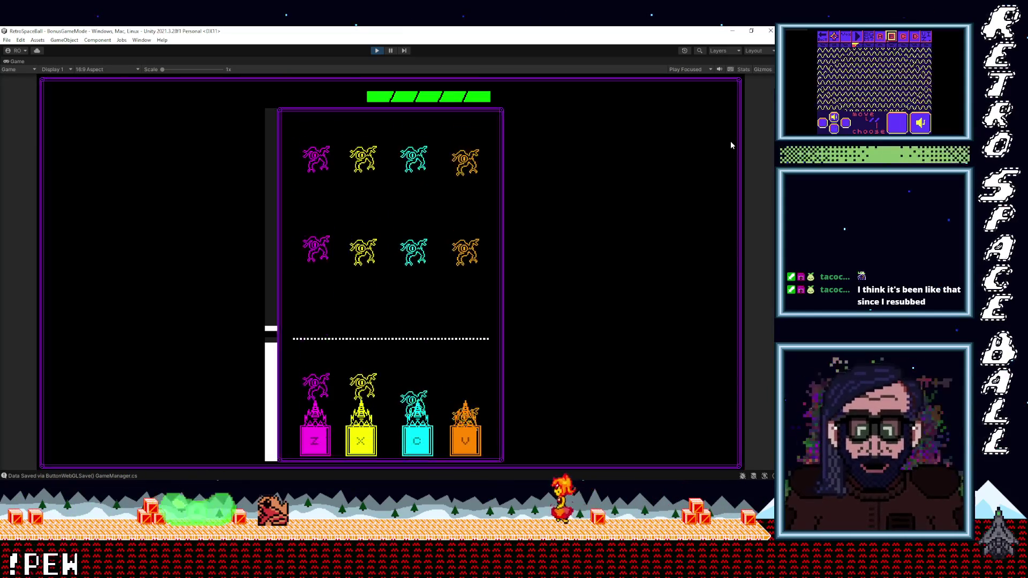
key(z)
key(x)
key(c)
key(v)
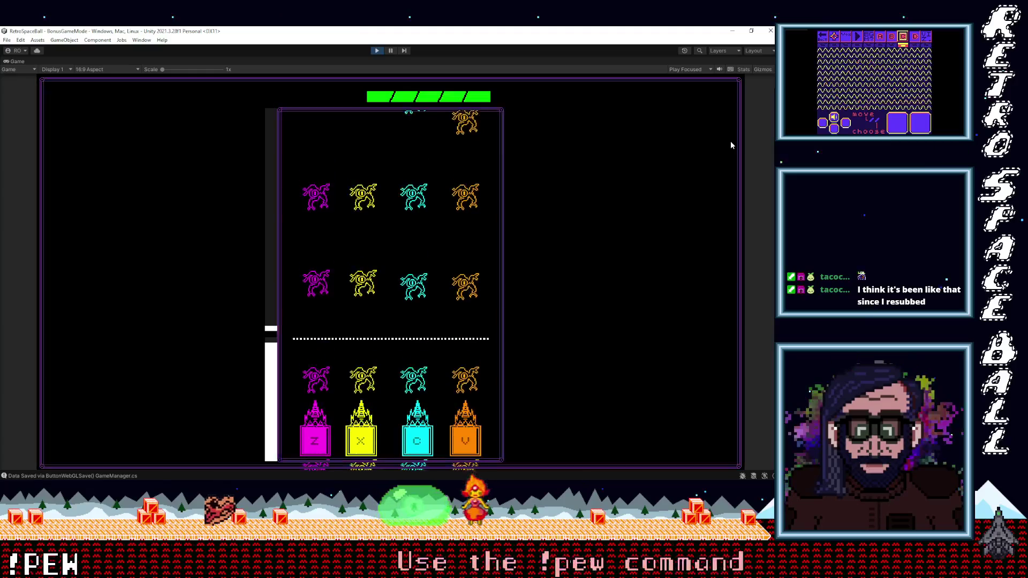
key(z)
key(x)
key(c)
key(v)
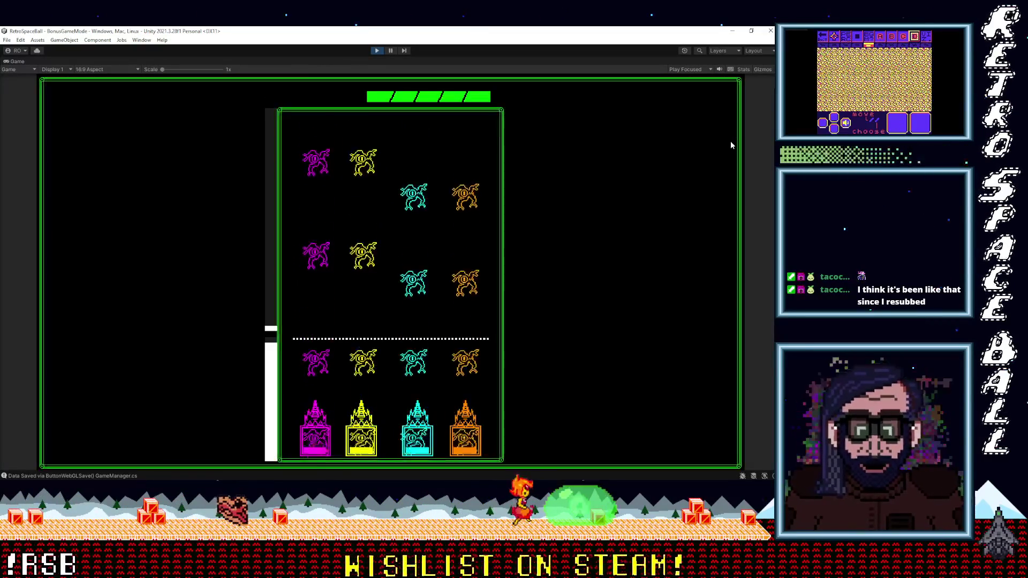
key(z)
key(x)
key(c)
key(v)
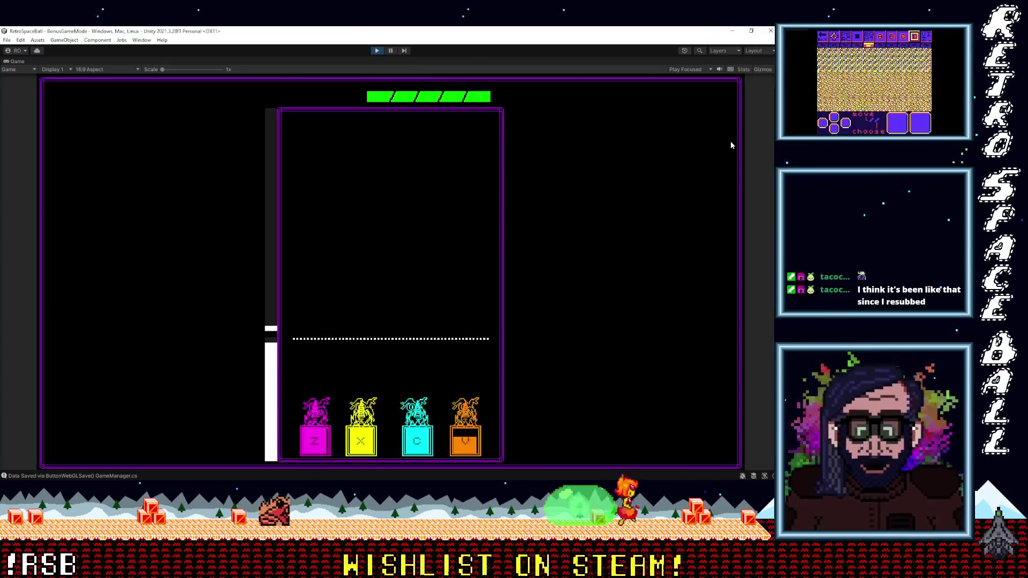
Shoot down the first enemy rows at the dotted line with rapid Z, X, C and V volleys.
key(z)
key(x)
key(c)
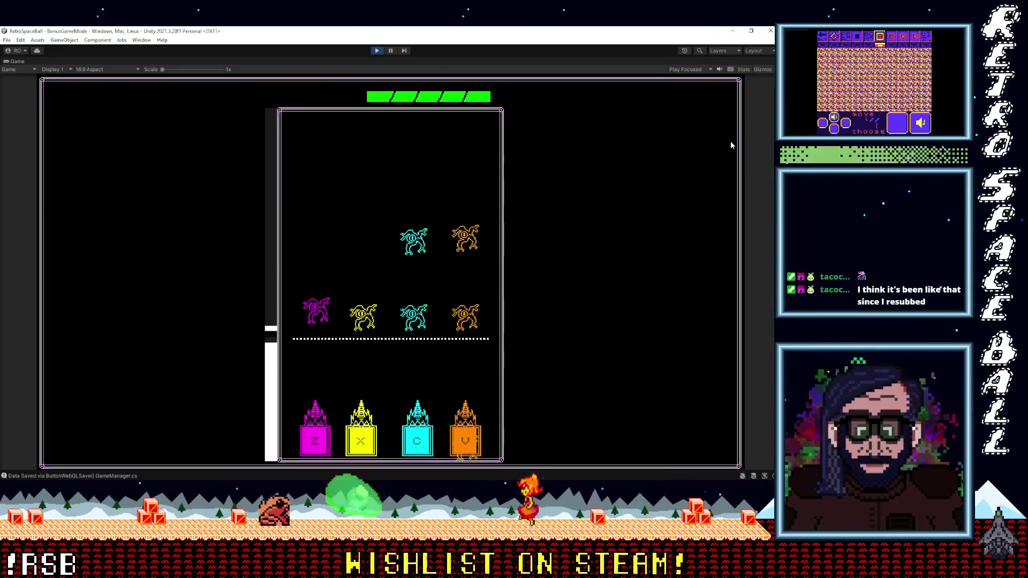
key(z)
key(x)
key(c)
key(v)
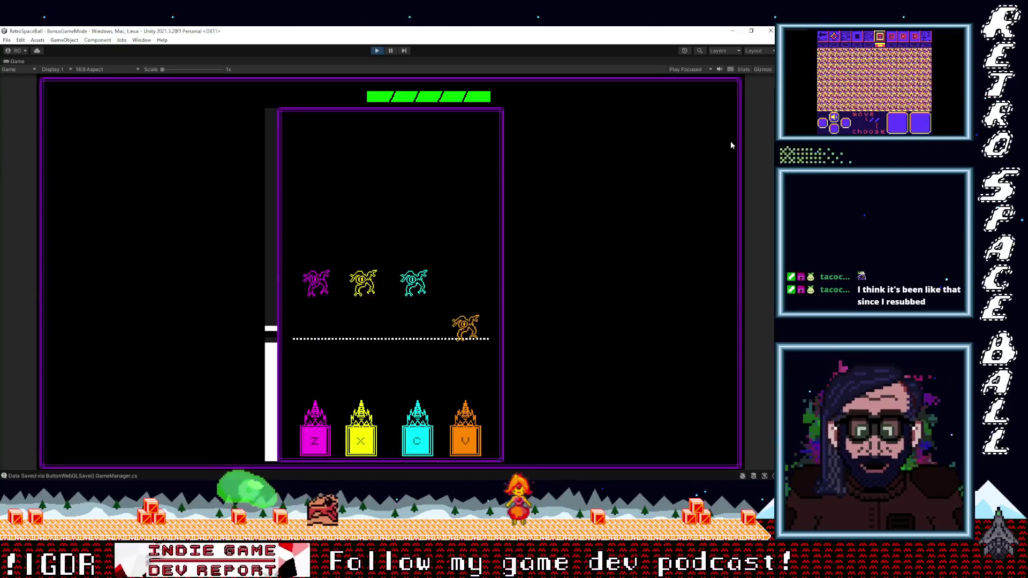
key(z)
key(x)
key(c)
key(v)
key(z)
key(x)
key(v)
key(c)
key(v)
key(c)
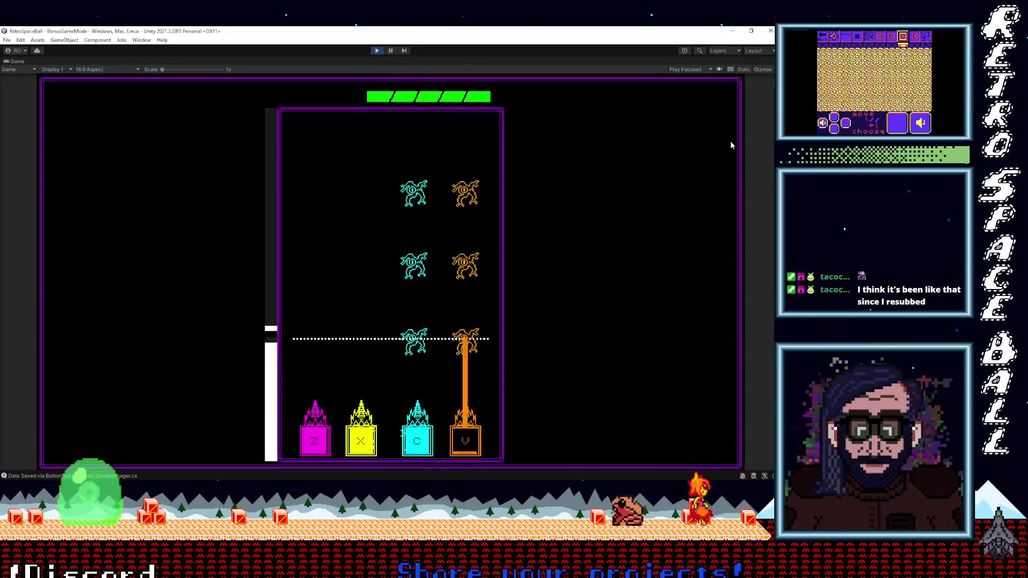
Pick off descending enemies lane by lane, mostly with the cyan C cannon.
key(x)
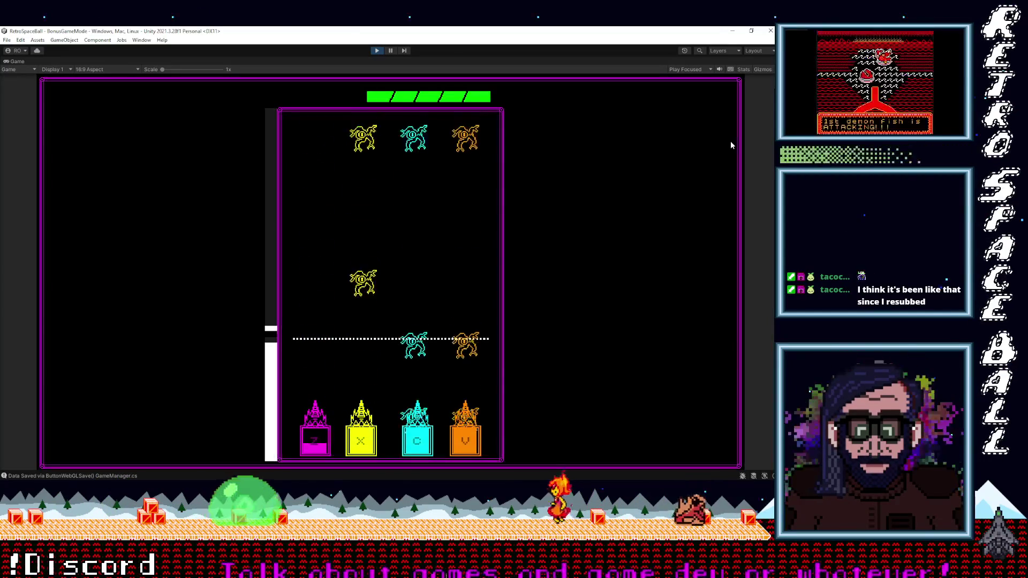
key(c)
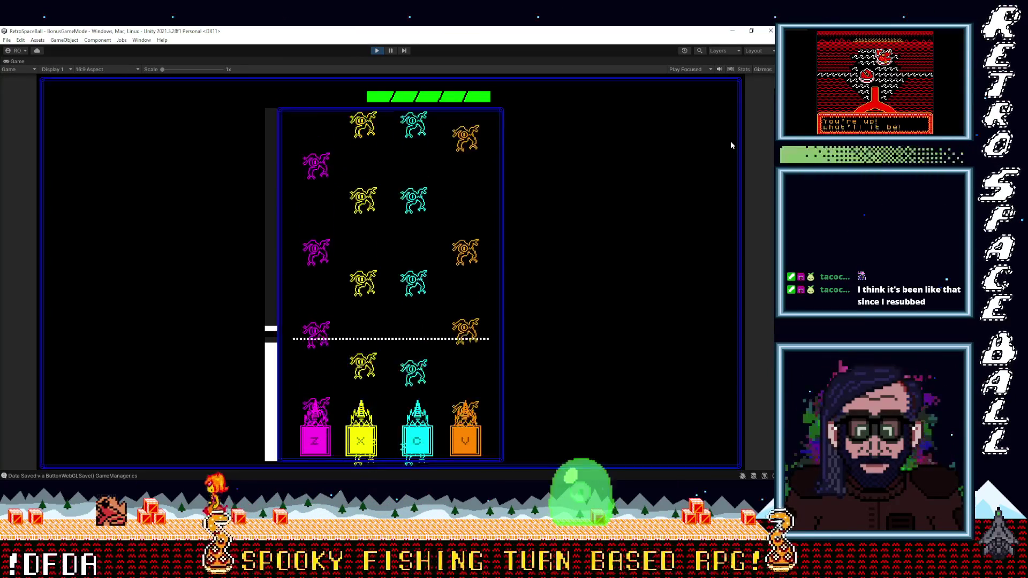
key(x)
key(v)
key(v)
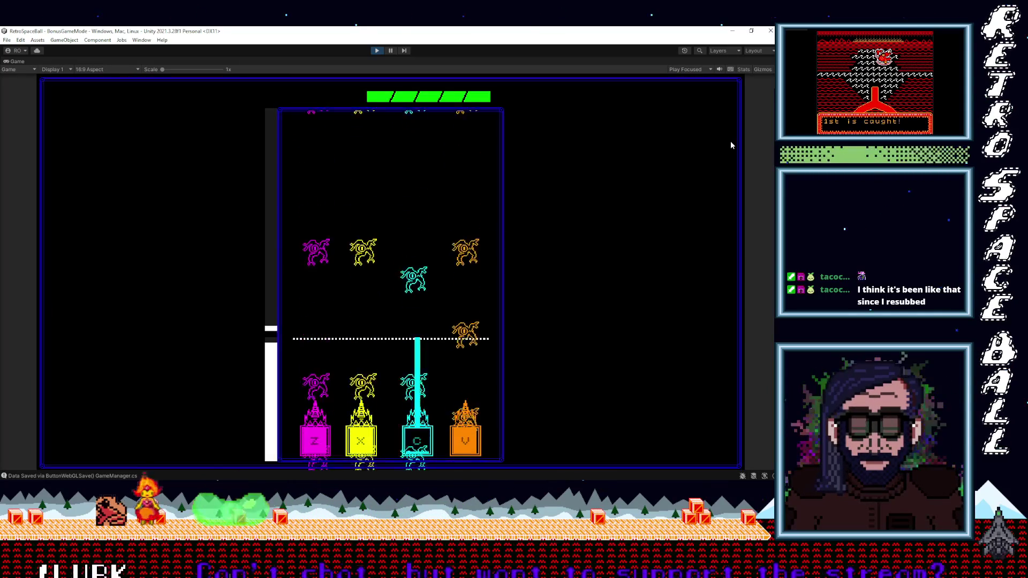
key(c)
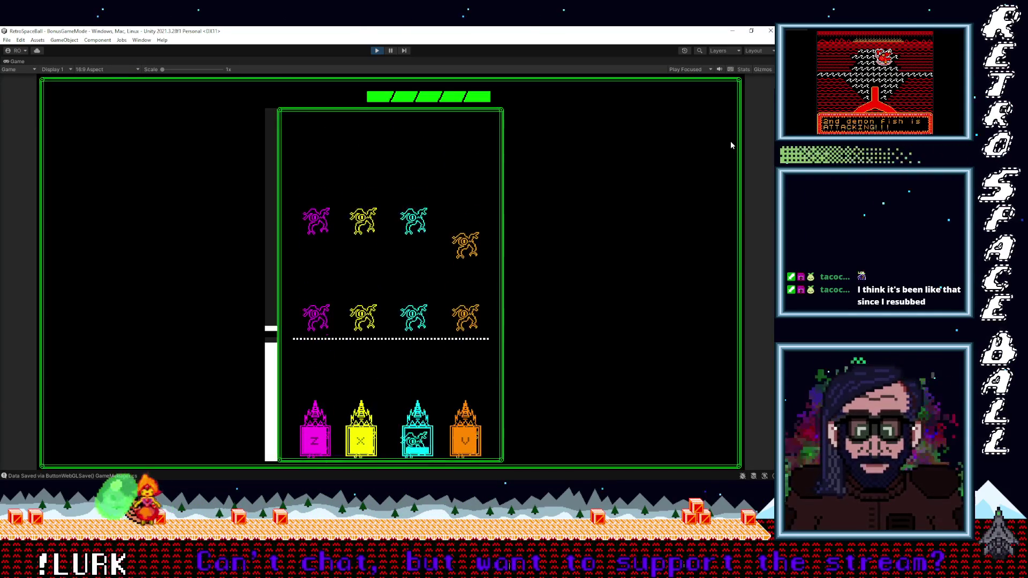
key(c)
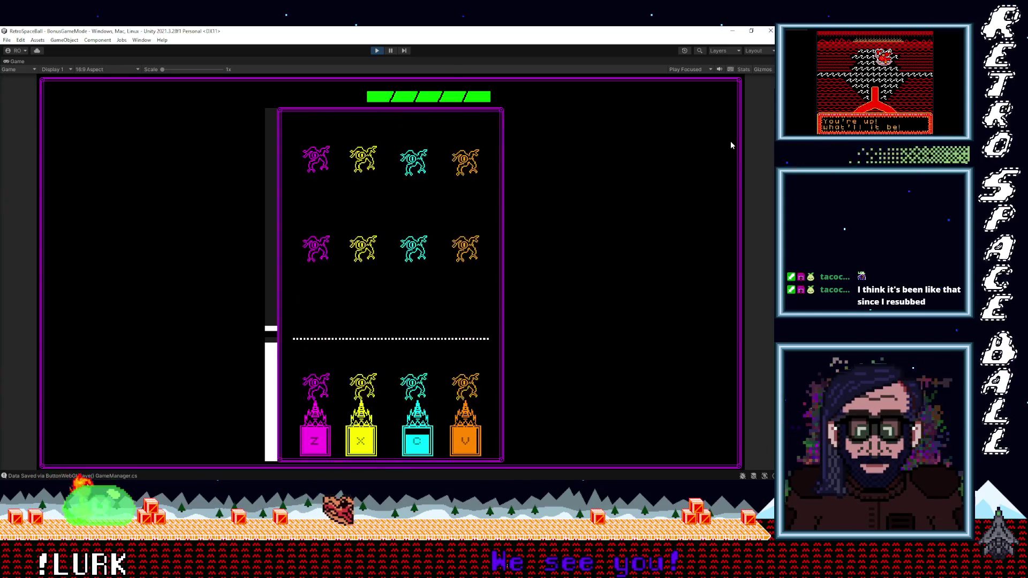
key(z)
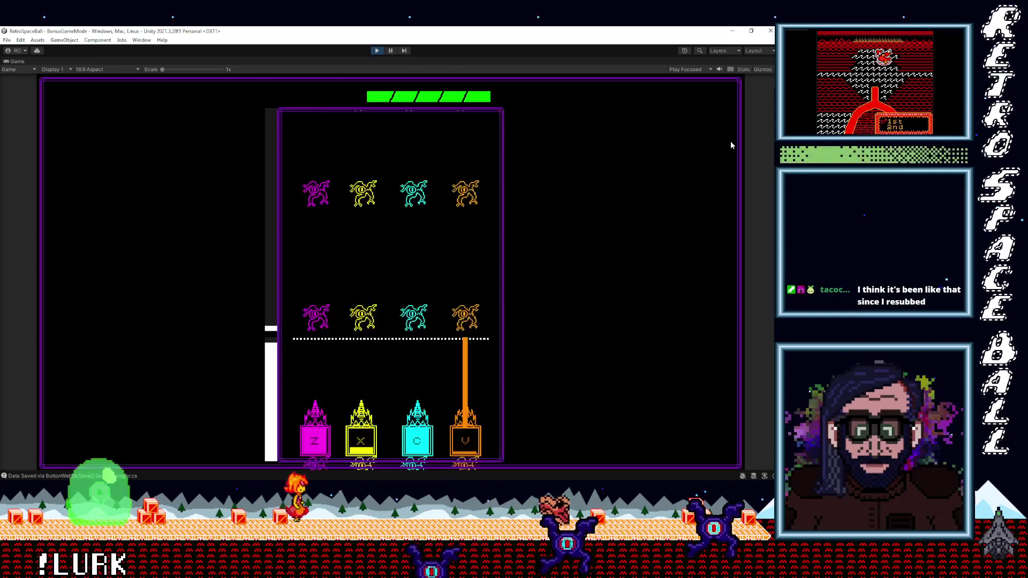
key(c)
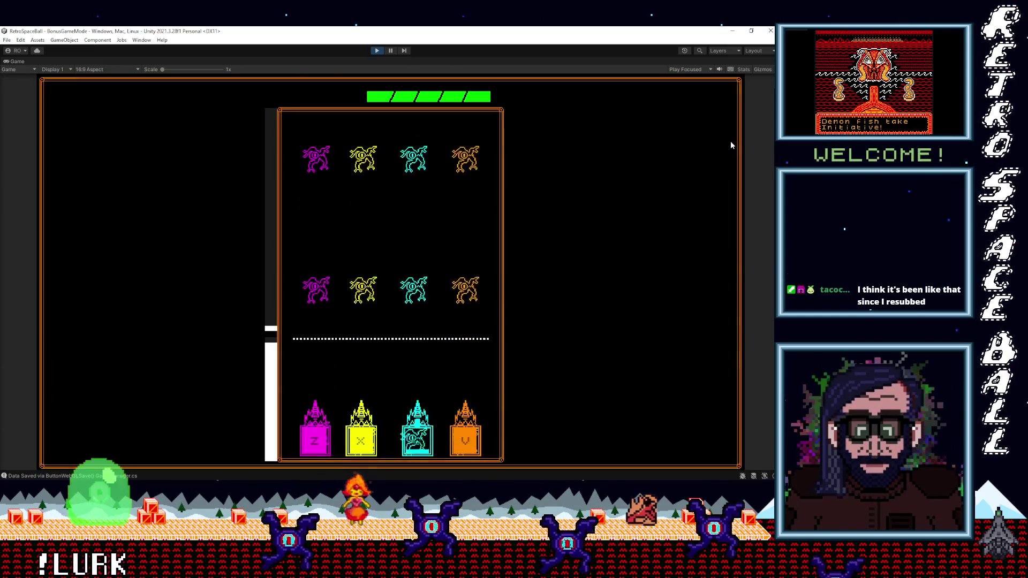
key(c)
key(v)
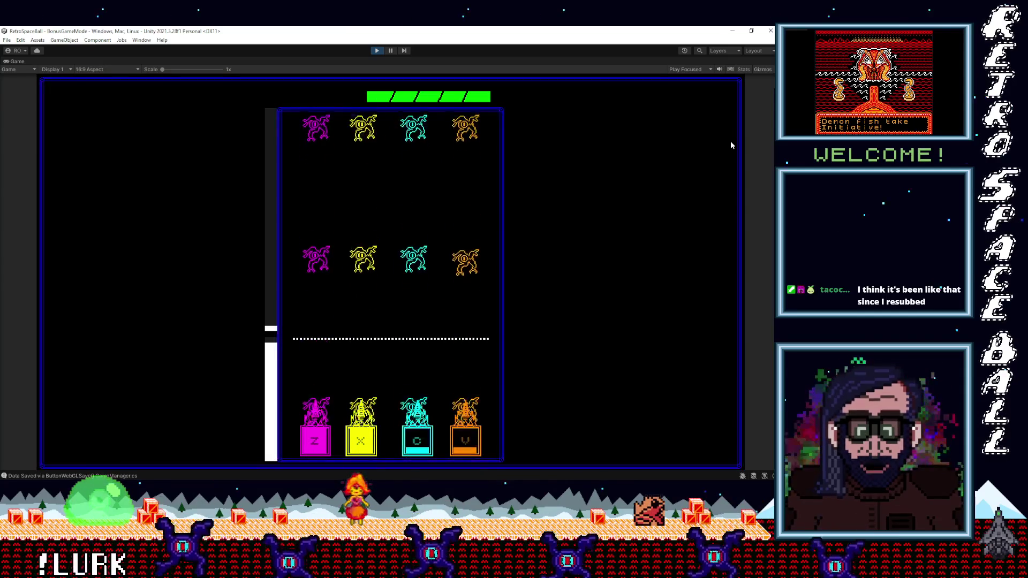
key(c)
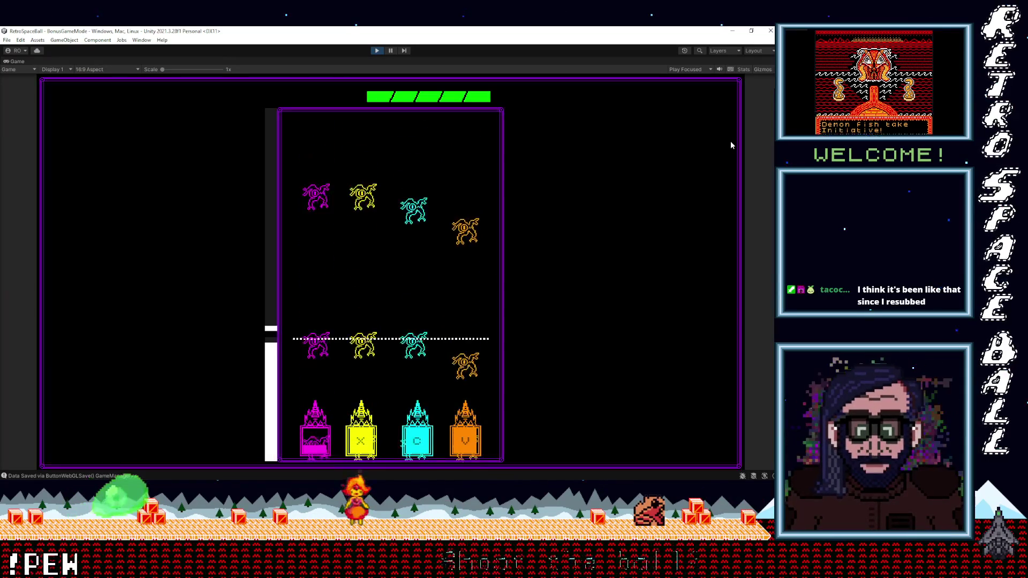
key(c)
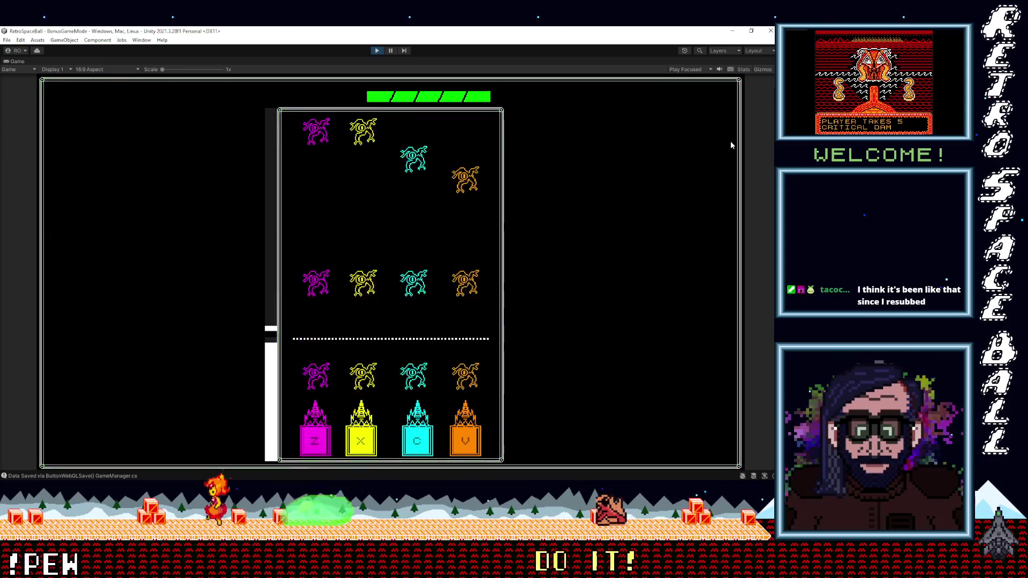
key(c)
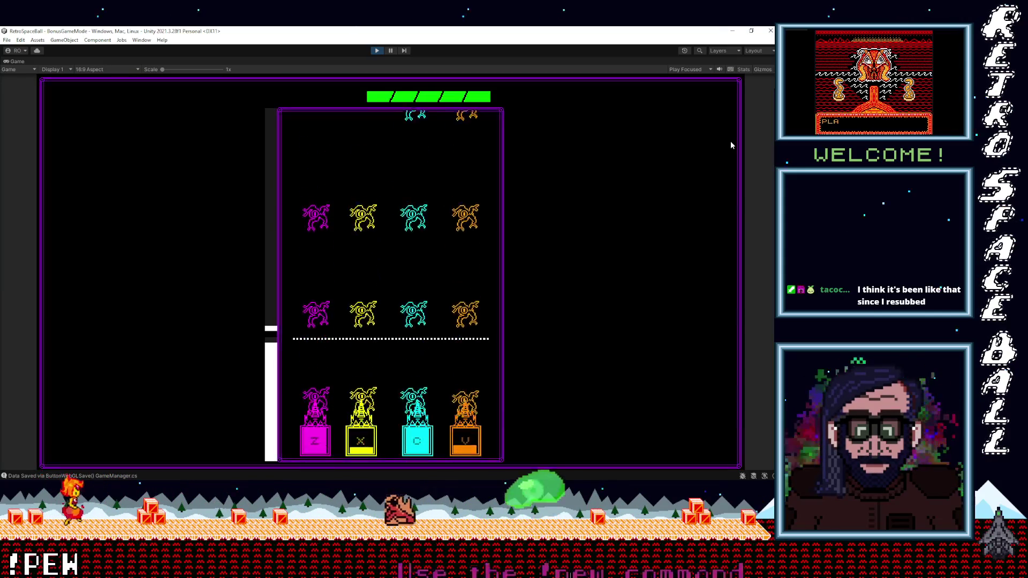
key(z)
key(x)
key(c)
Fire at the lowest rows in every lane as four-deep waves reach the dotted line.
key(z)
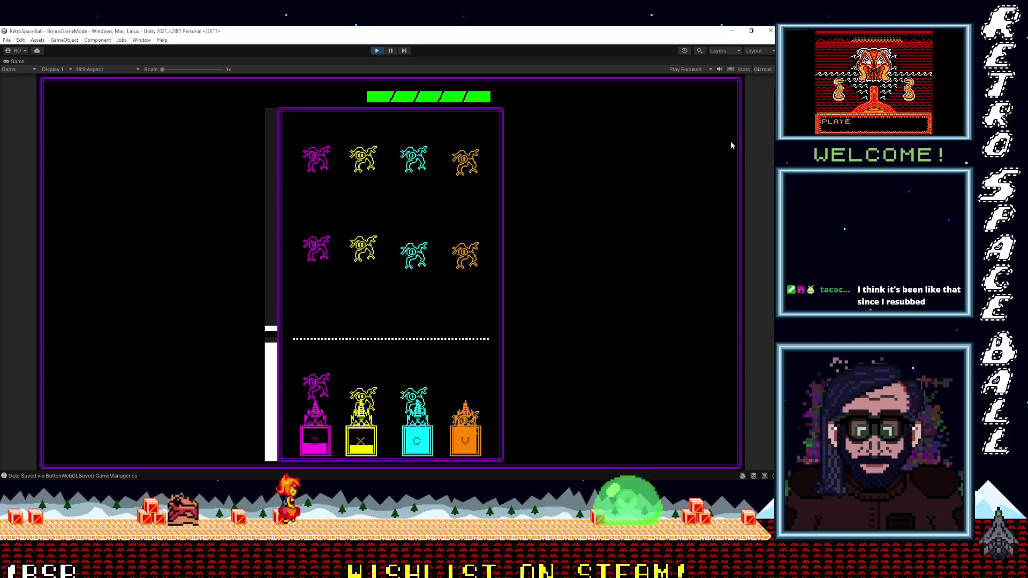
key(z)
key(x)
key(c)
key(v)
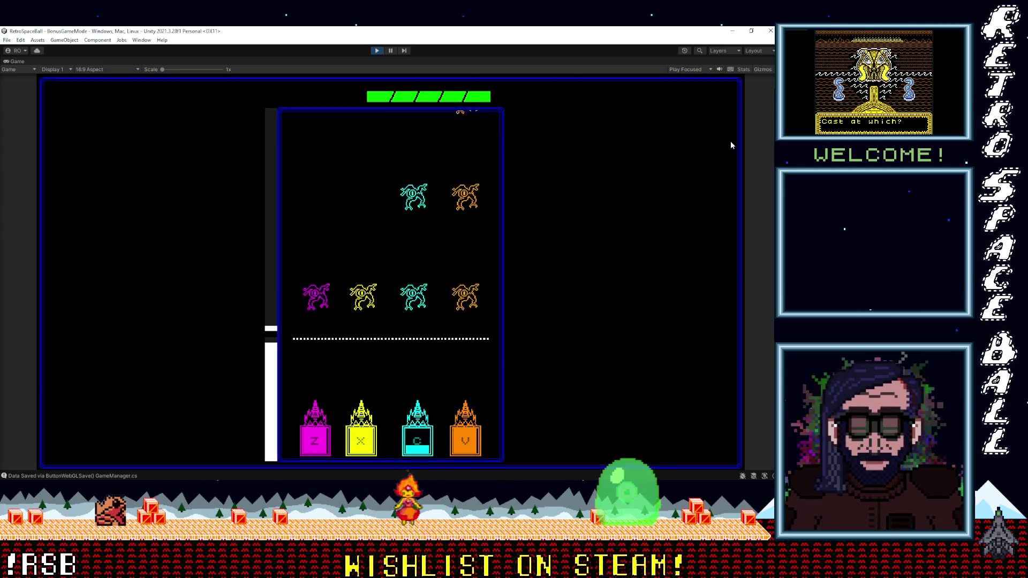
key(x)
key(c)
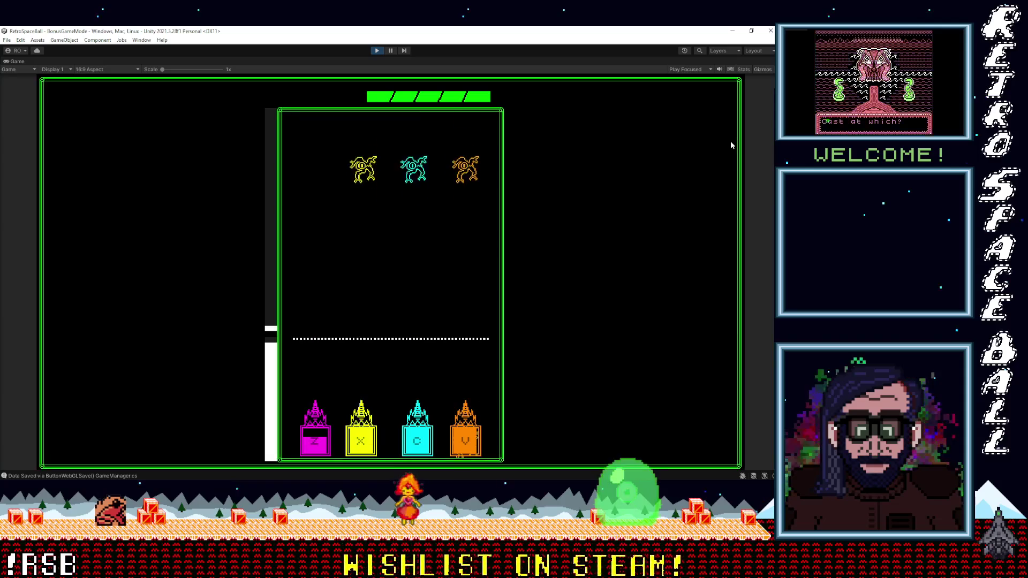
key(c)
key(x)
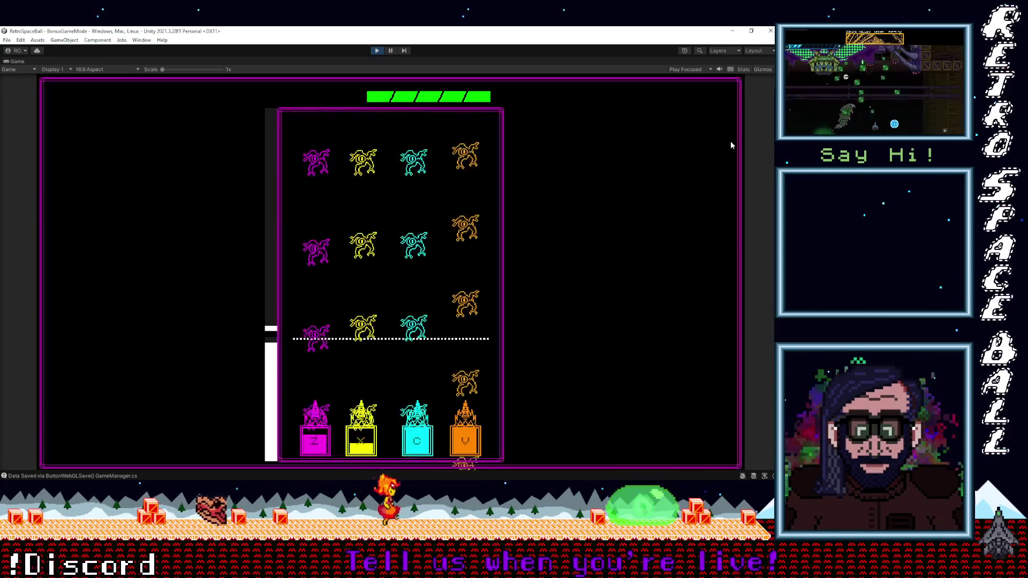
Fire the orange, yellow, cyan and magenta beams at the descending creatures in each column.
key(v)
key(x)
key(c)
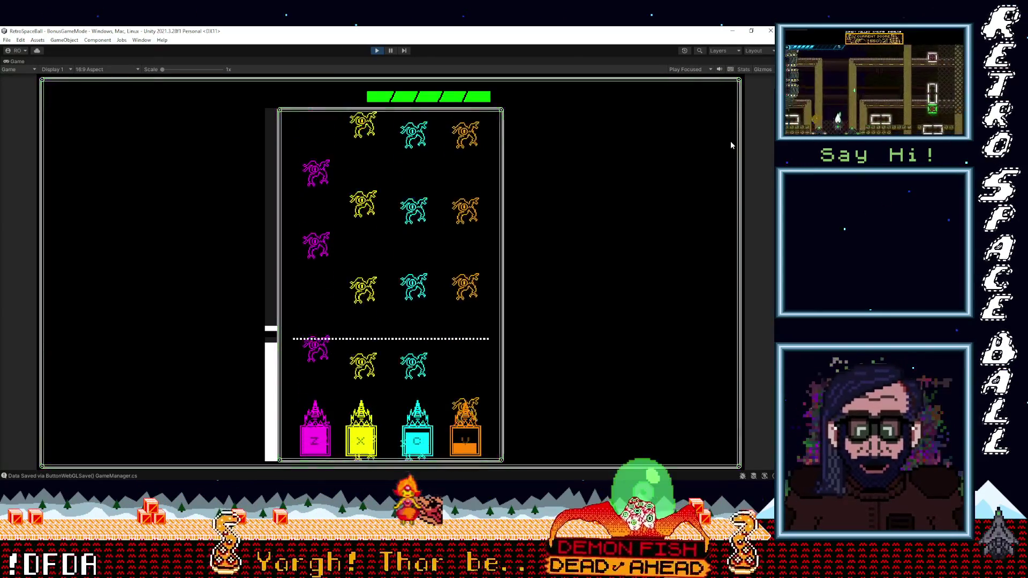
key(c)
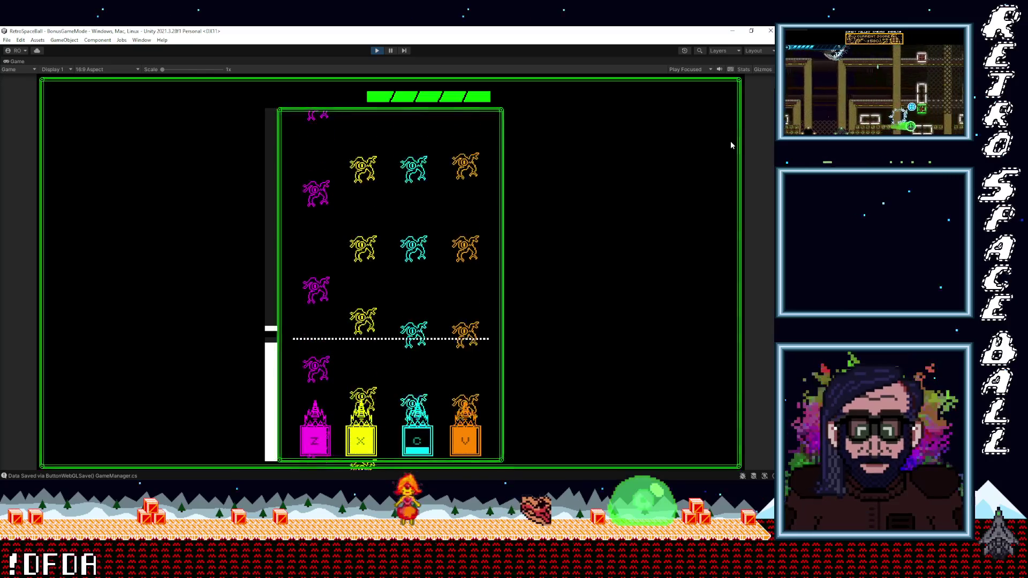
key(x)
key(v)
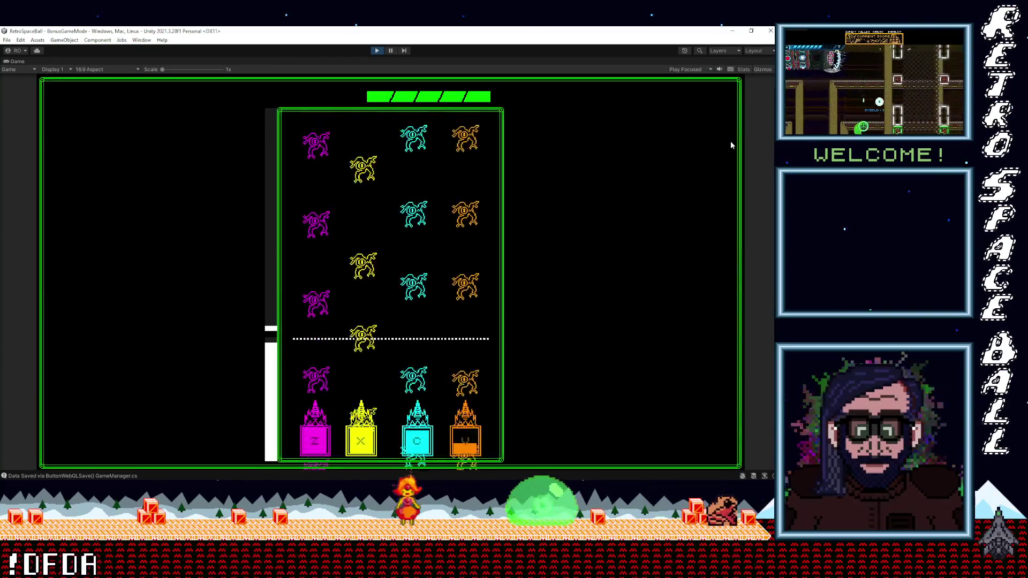
key(v)
key(x)
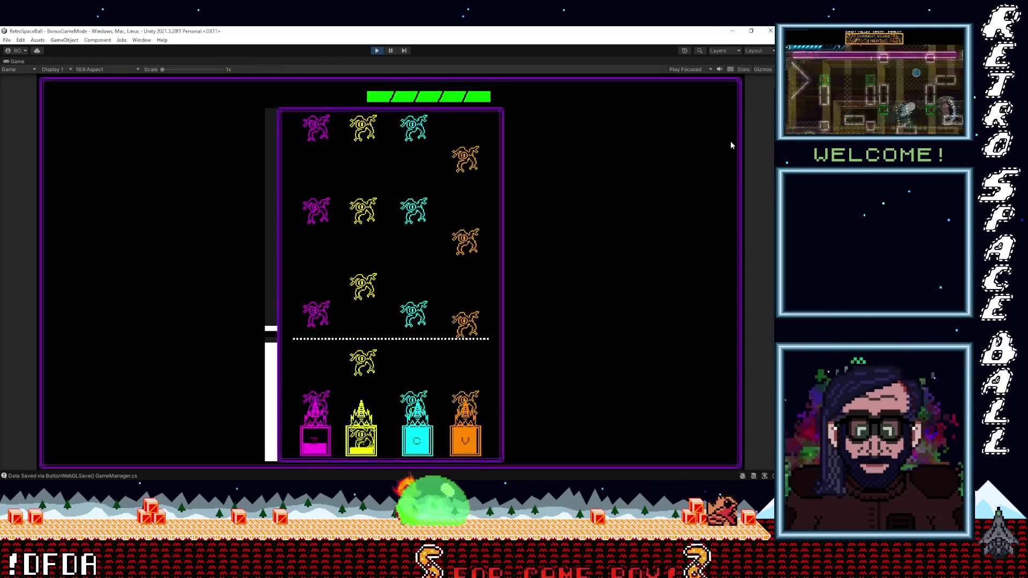
key(v)
key(z)
key(v)
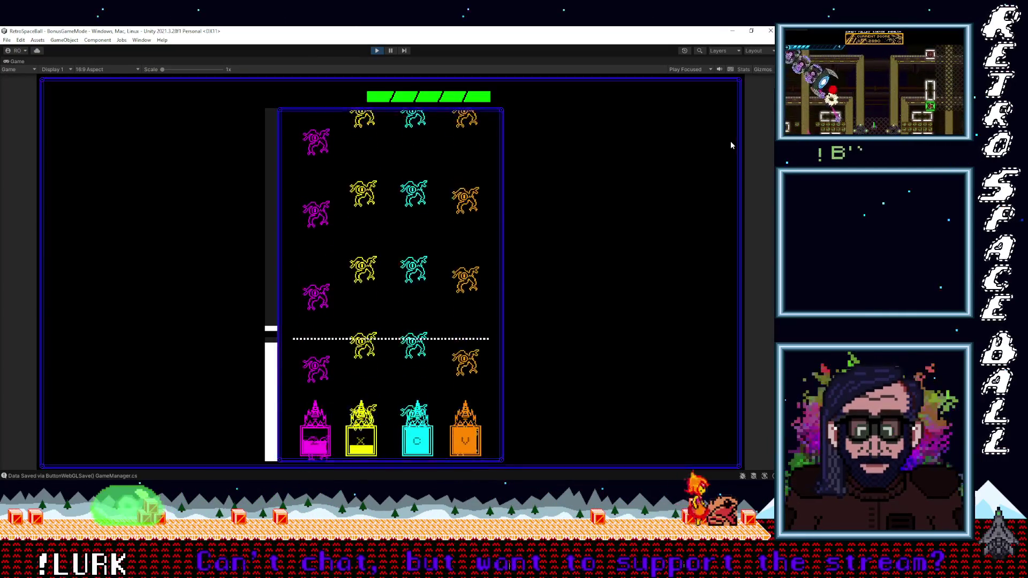
key(c)
key(x)
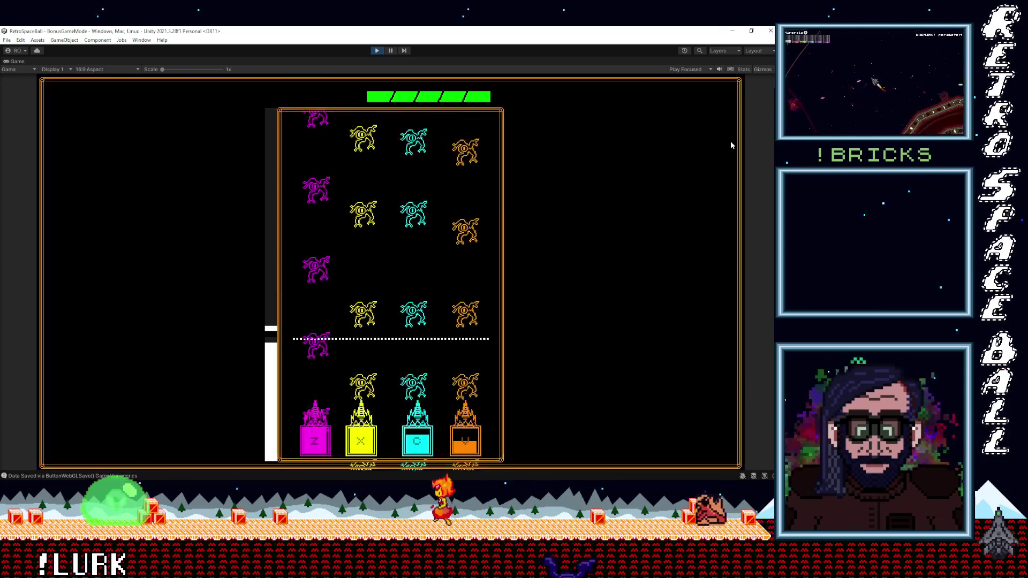
Clear the remaining rows with a full Z, X, C, V volley and follow-up shots.
key(z)
key(x)
key(c)
key(v)
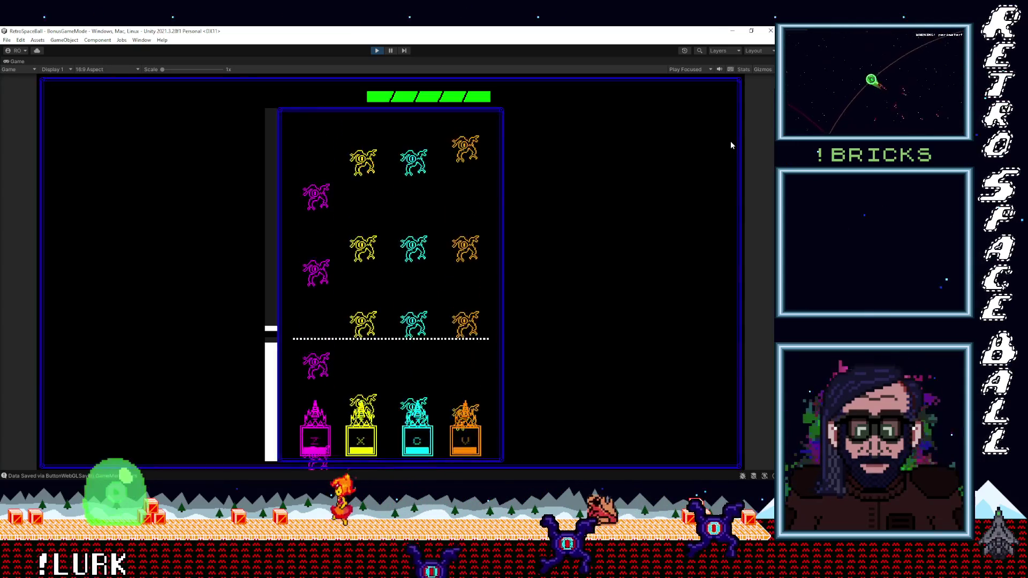
key(x)
key(c)
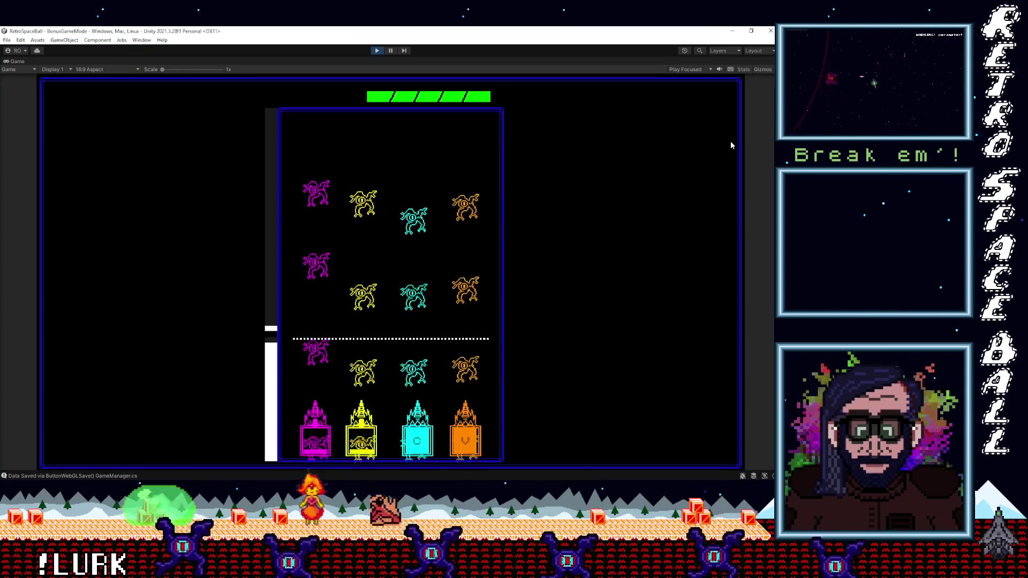
key(v)
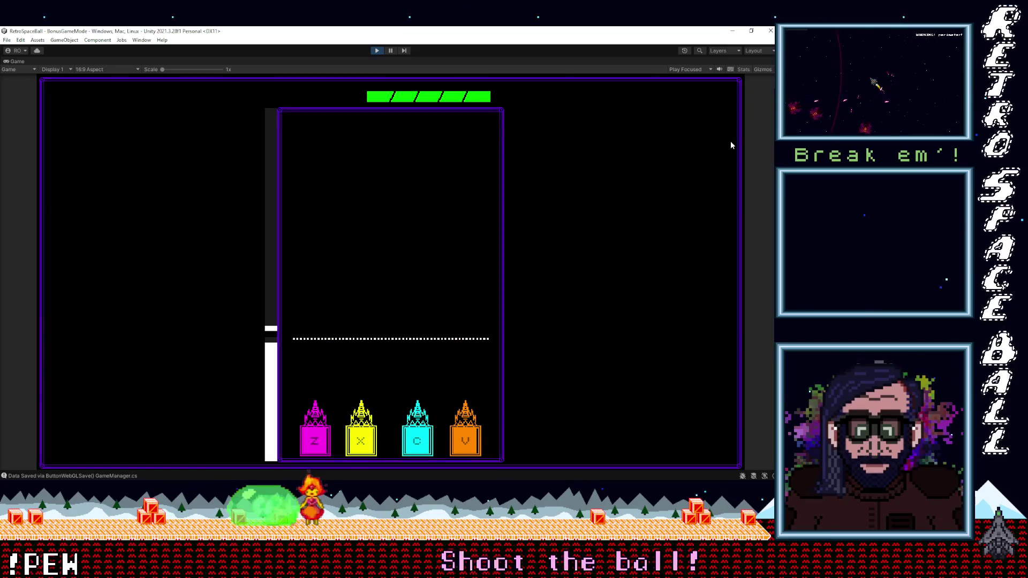
Keep firing the cyan, orange, magenta and yellow beams until the GAME OVER screen appears.
key(c)
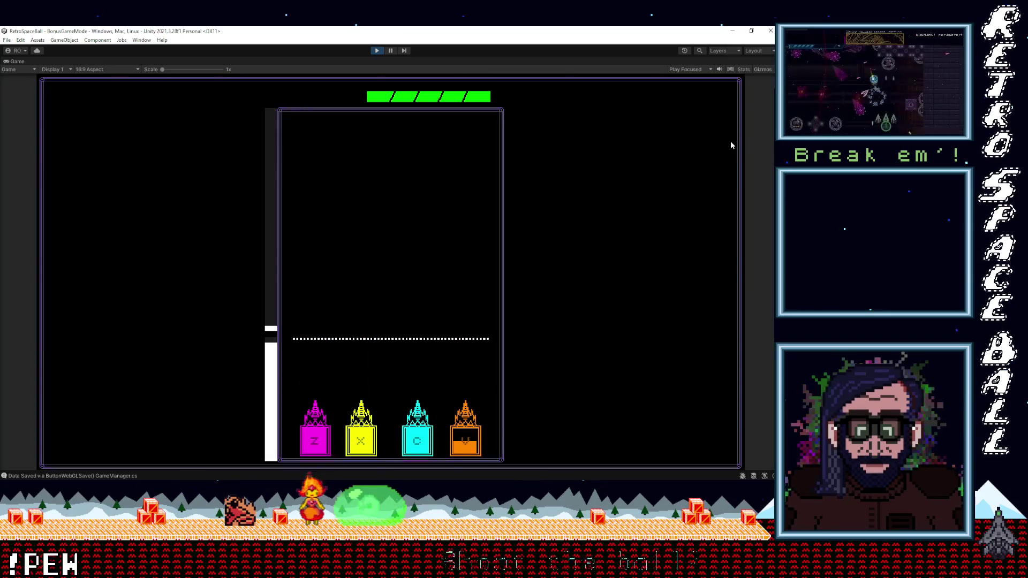
key(v)
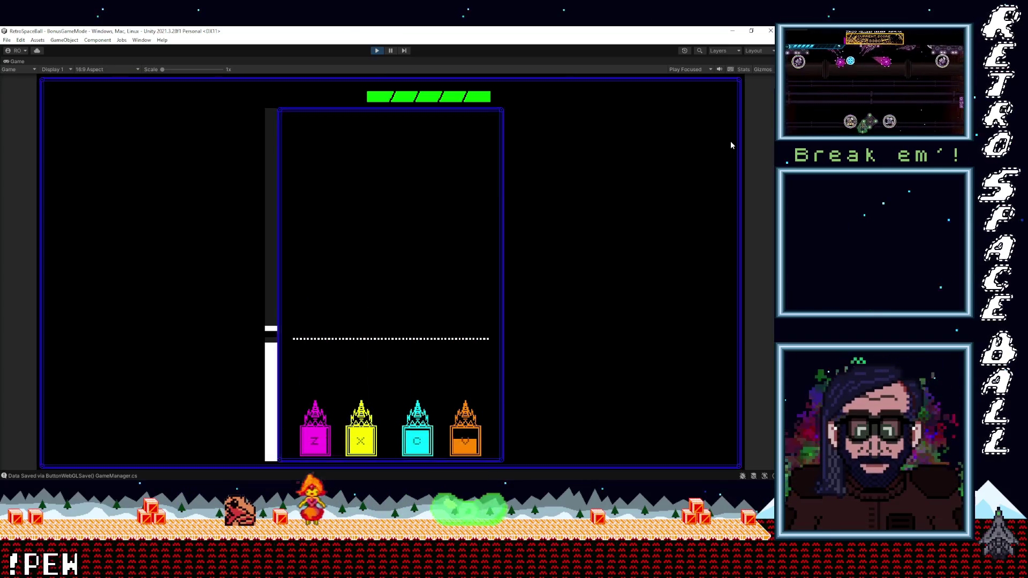
key(c)
key(v)
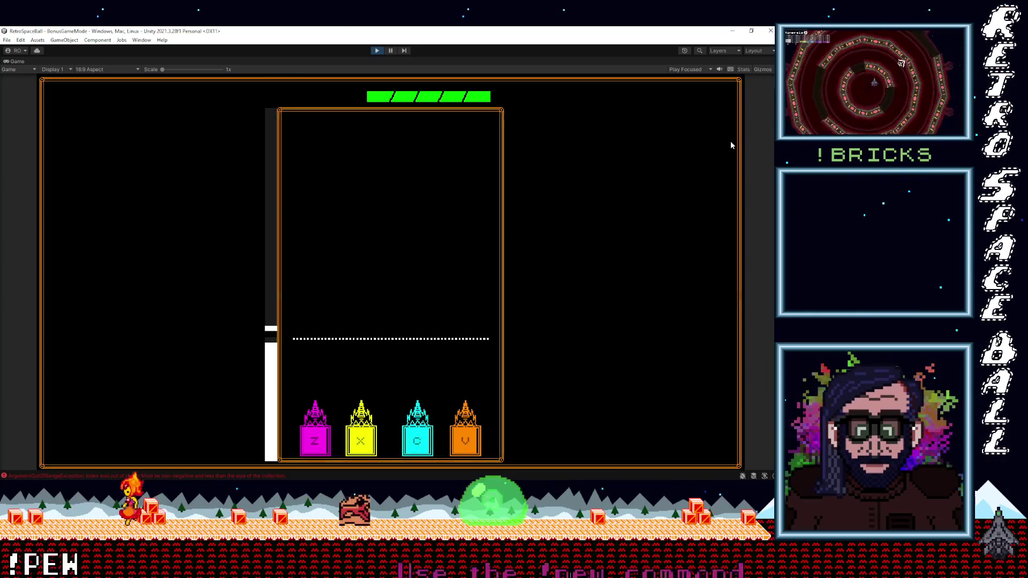
key(c)
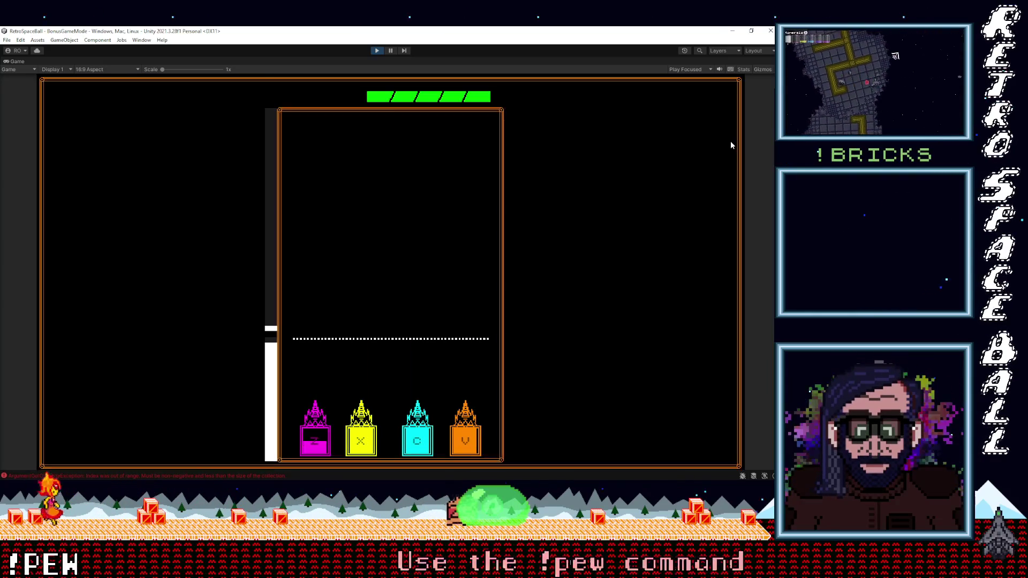
key(c)
key(z)
key(x)
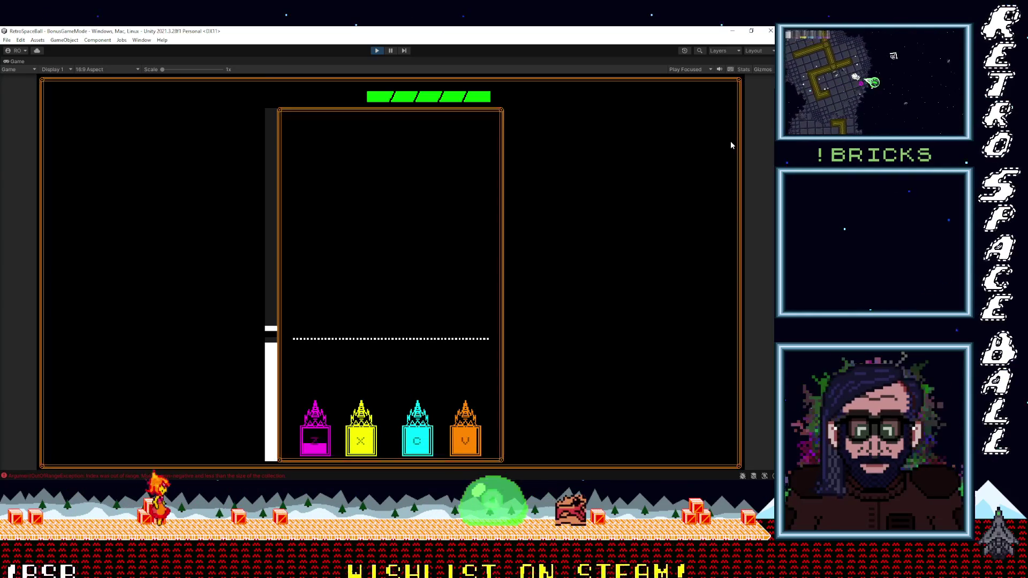
key(z)
key(x)
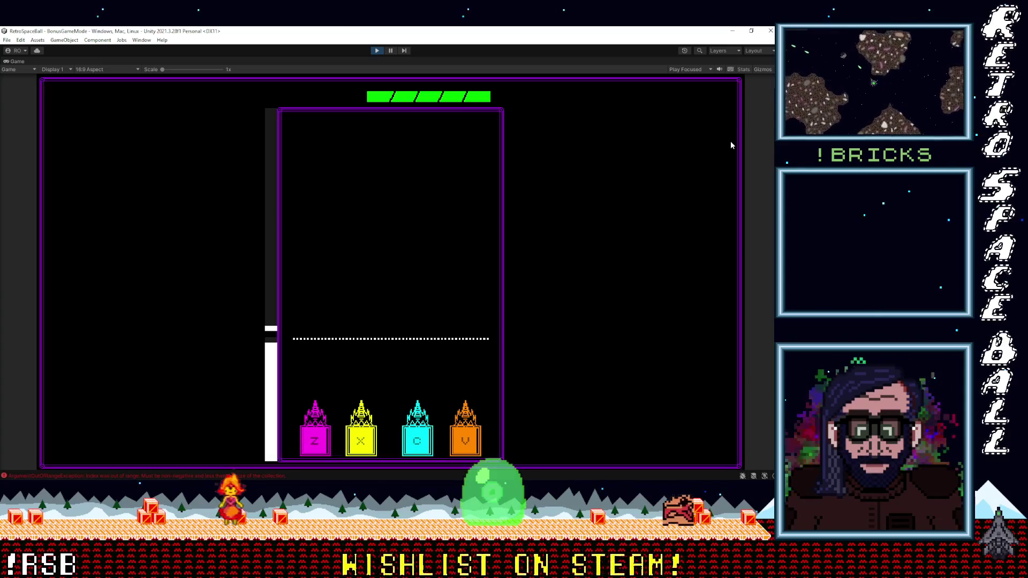
key(c)
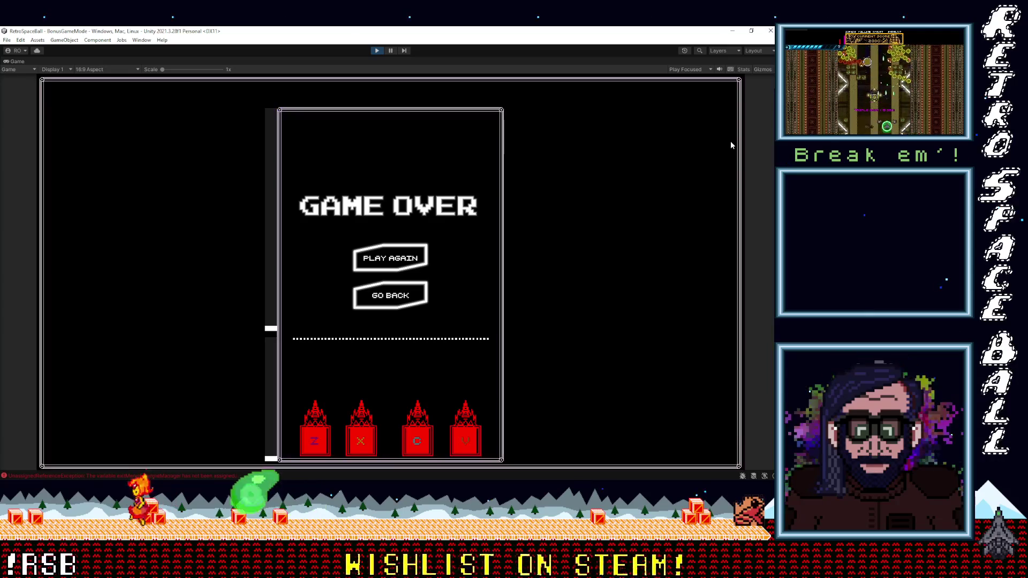
Go back from GAME OVER to the main menu and switch the mode to STORY.
click(393, 303)
click(401, 388)
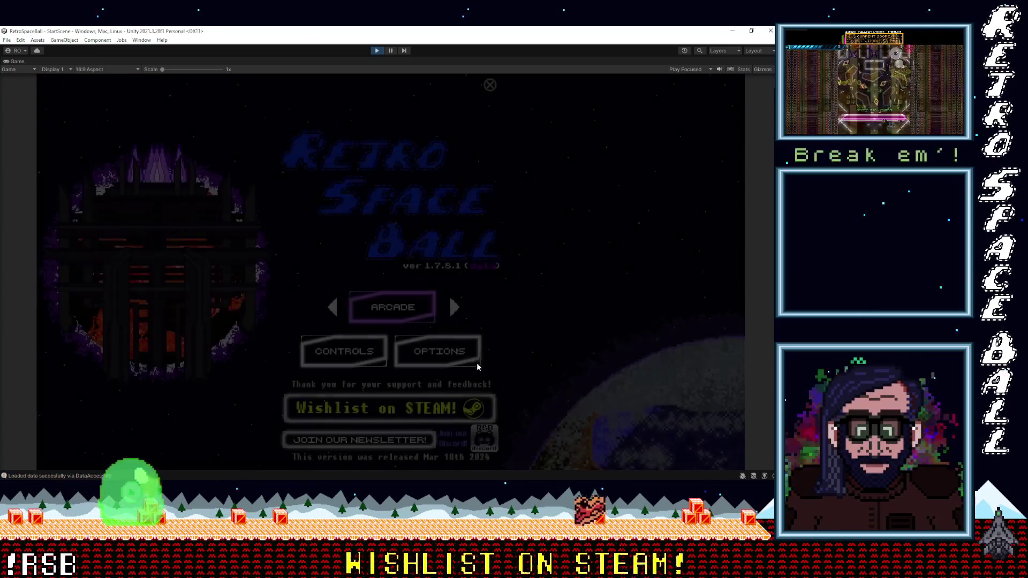
click(332, 307)
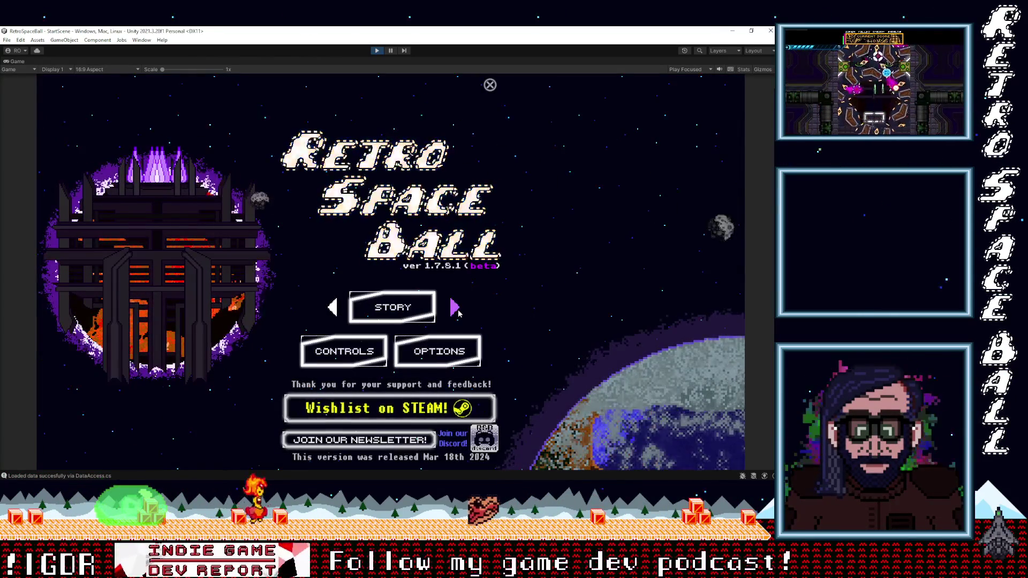
Page to Level Select page 3 and load GRN LEV 4.
click(392, 306)
click(400, 406)
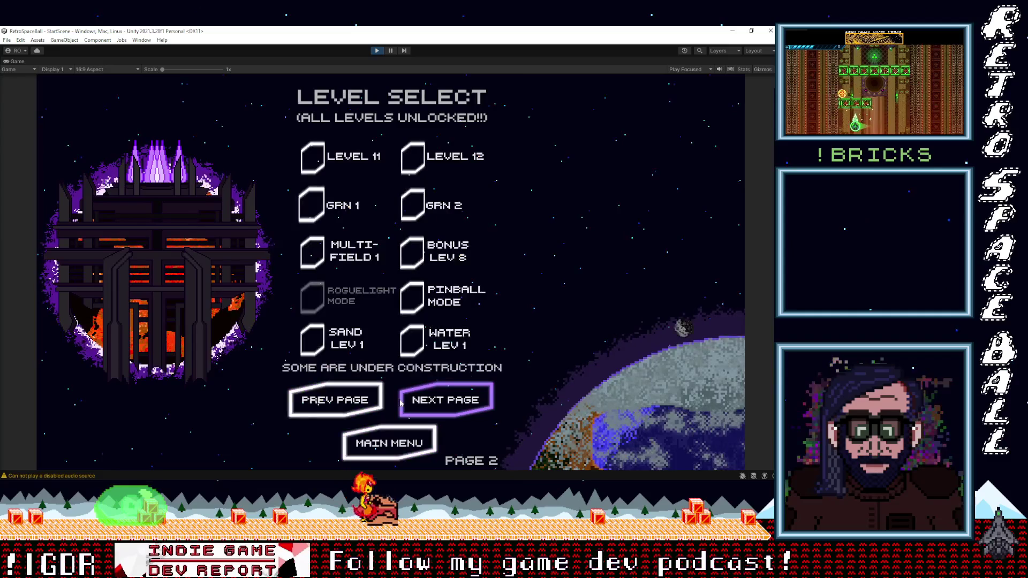
click(445, 406)
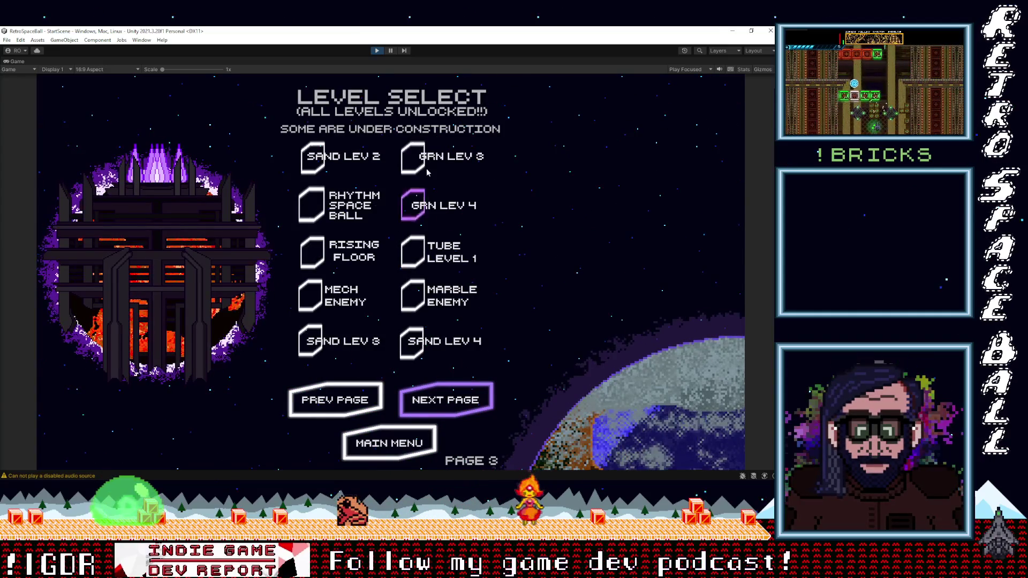
click(446, 159)
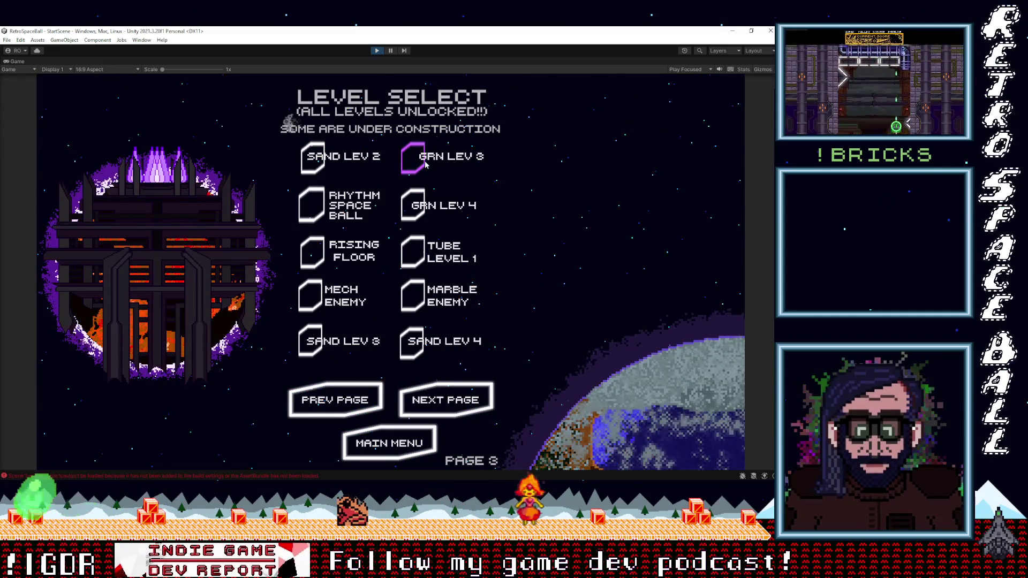
click(422, 213)
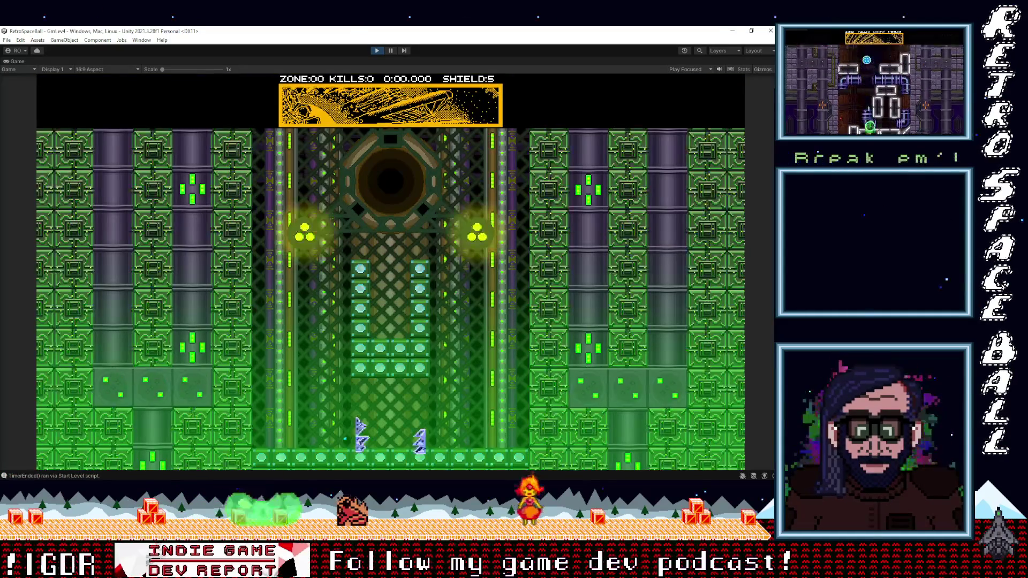
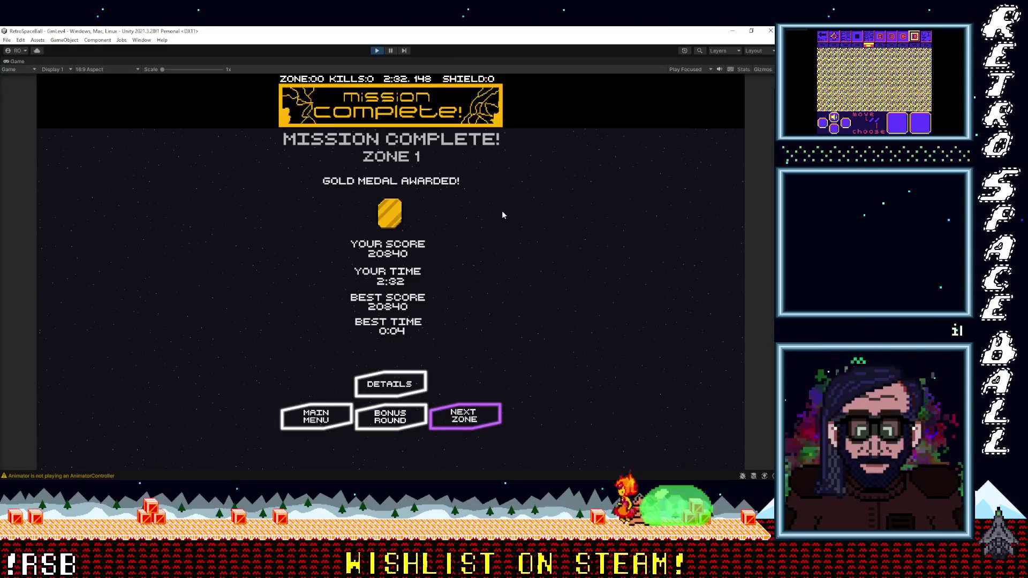
Advance to the RisingFloor level, dismiss the tutorial and start steering the ship.
key(Return)
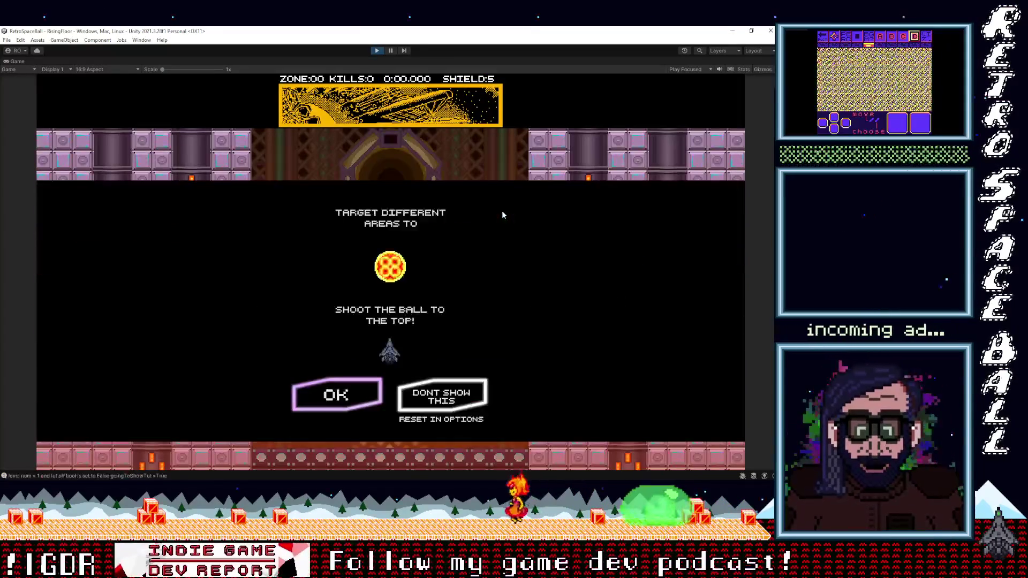
key(Return)
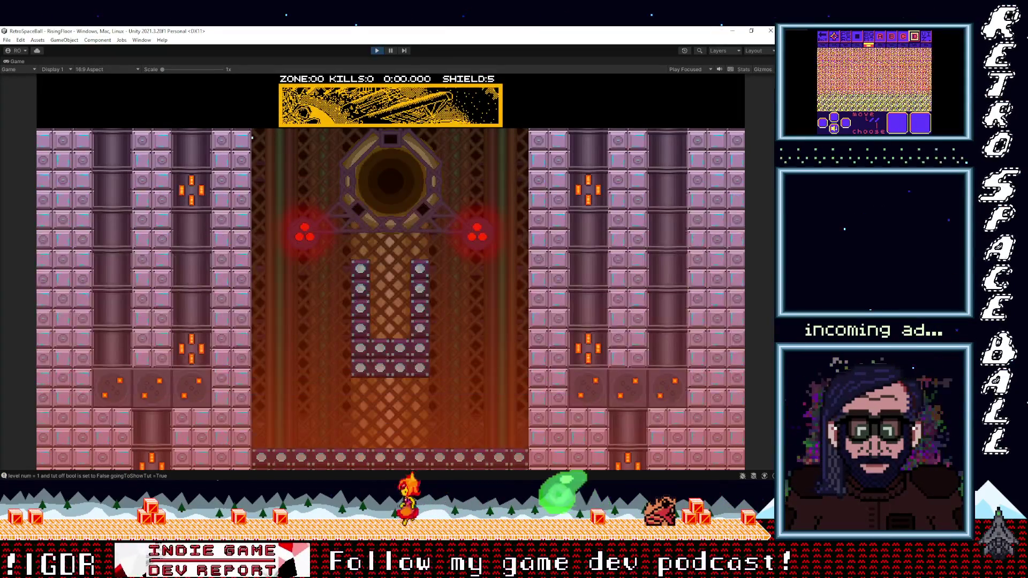
key(Right)
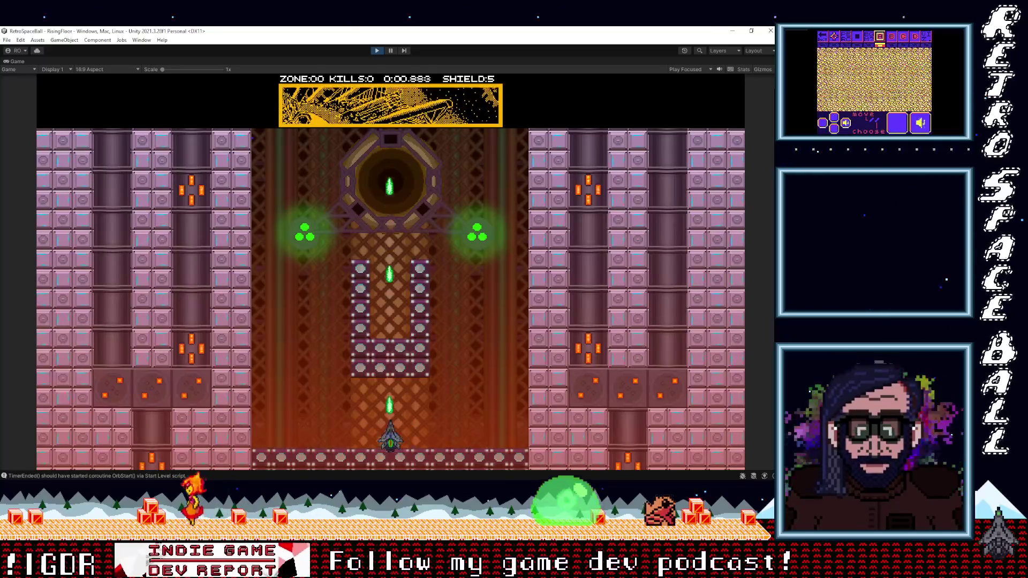
key(Right)
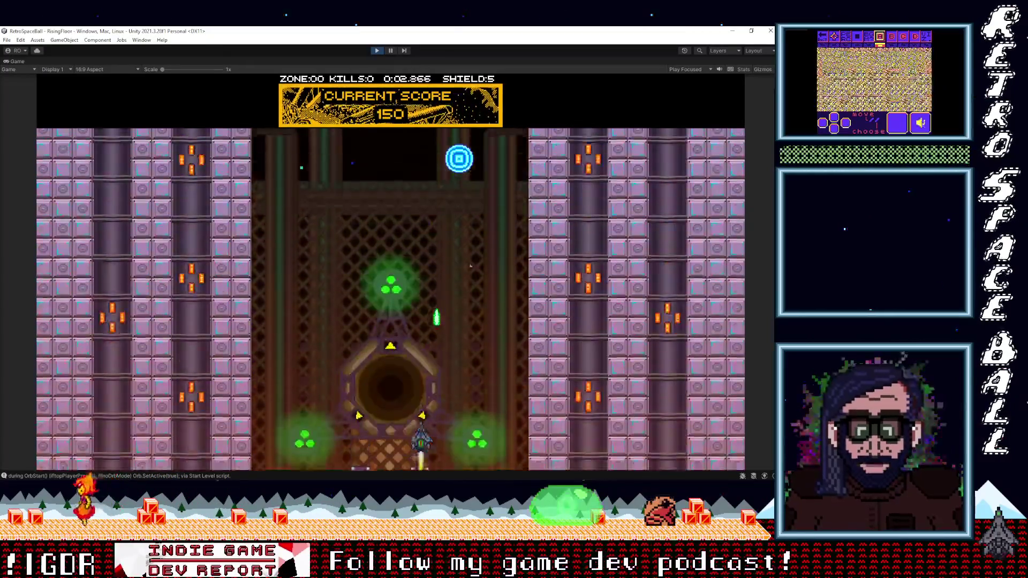
key(Left)
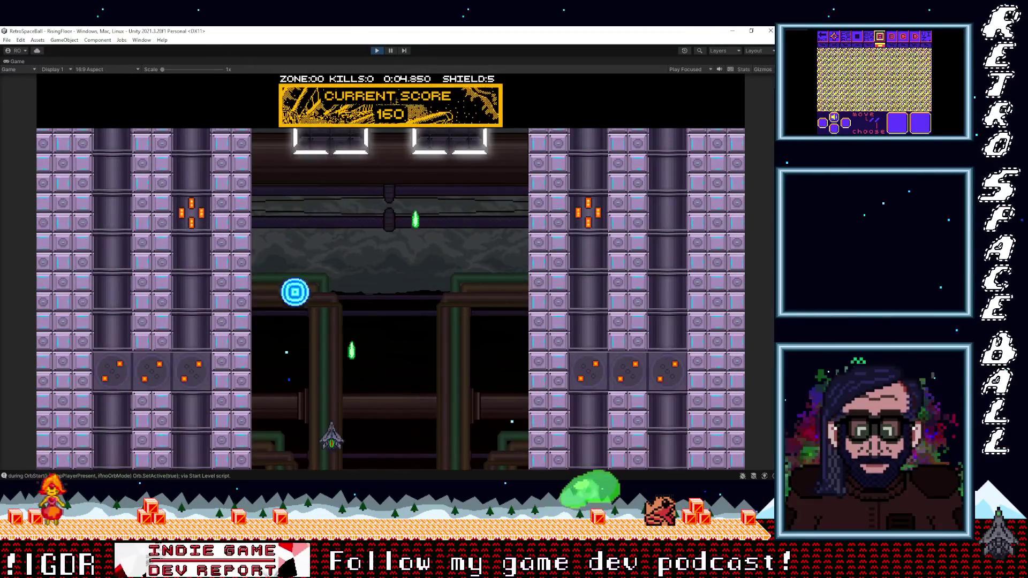
Steer the ship left and right under the orb, pushing the score past 500.
key(Right)
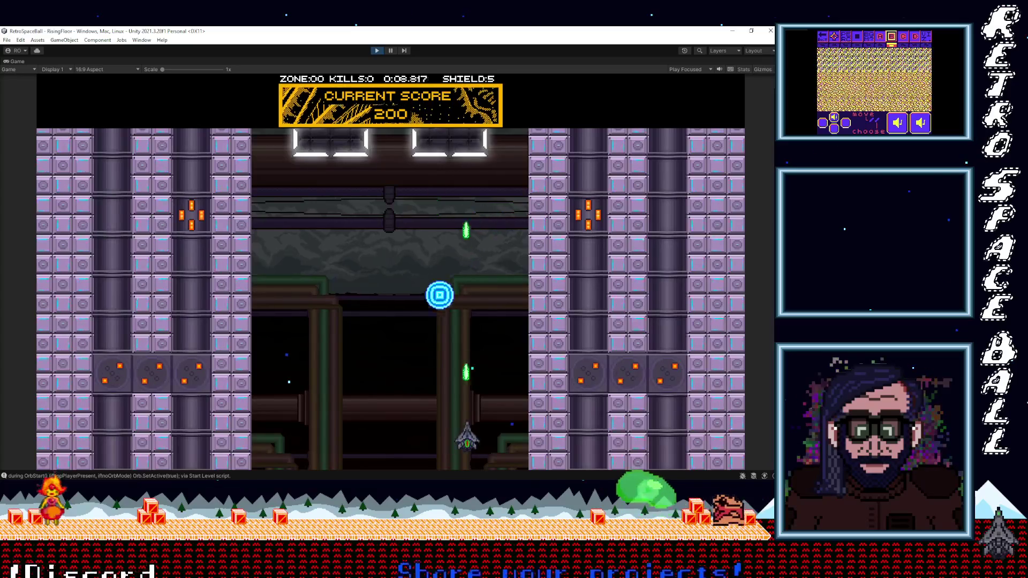
key(Left)
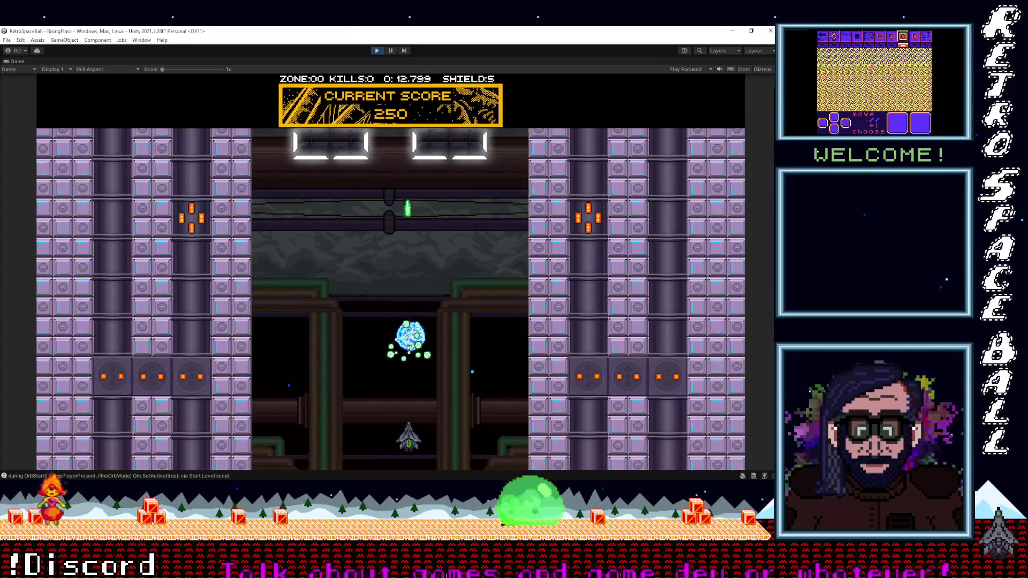
key(Left)
key(Right)
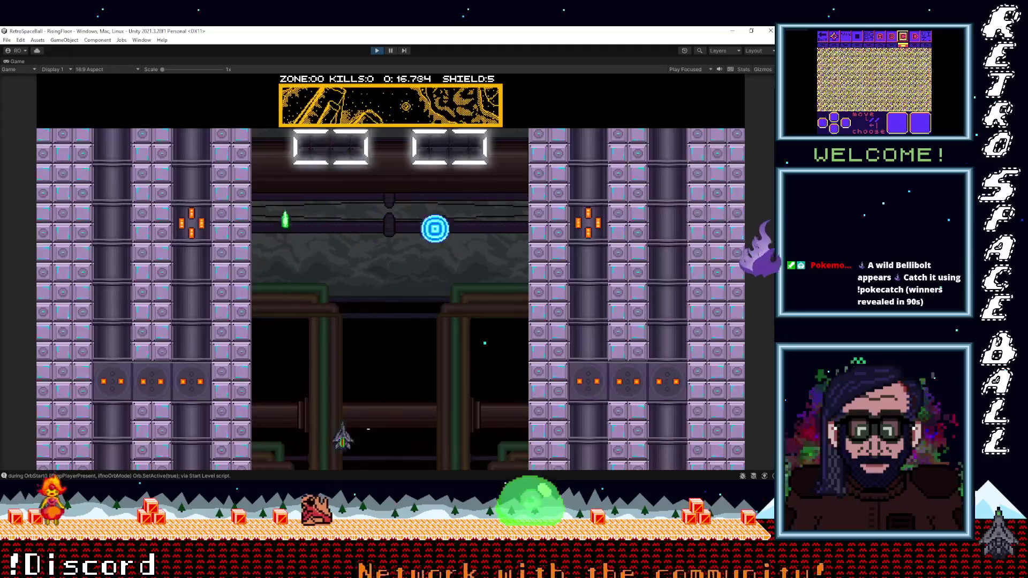
key(Right)
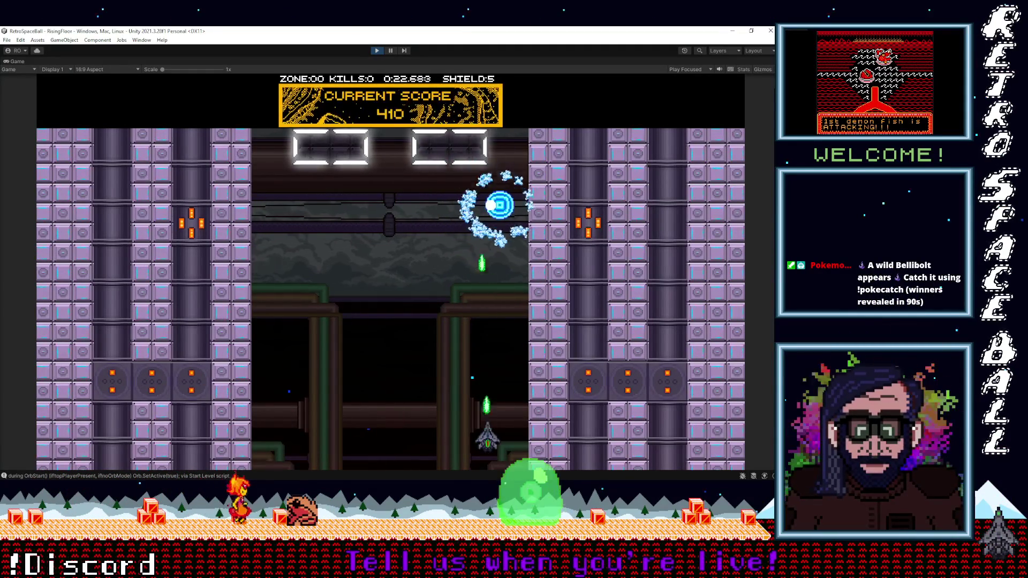
key(Right)
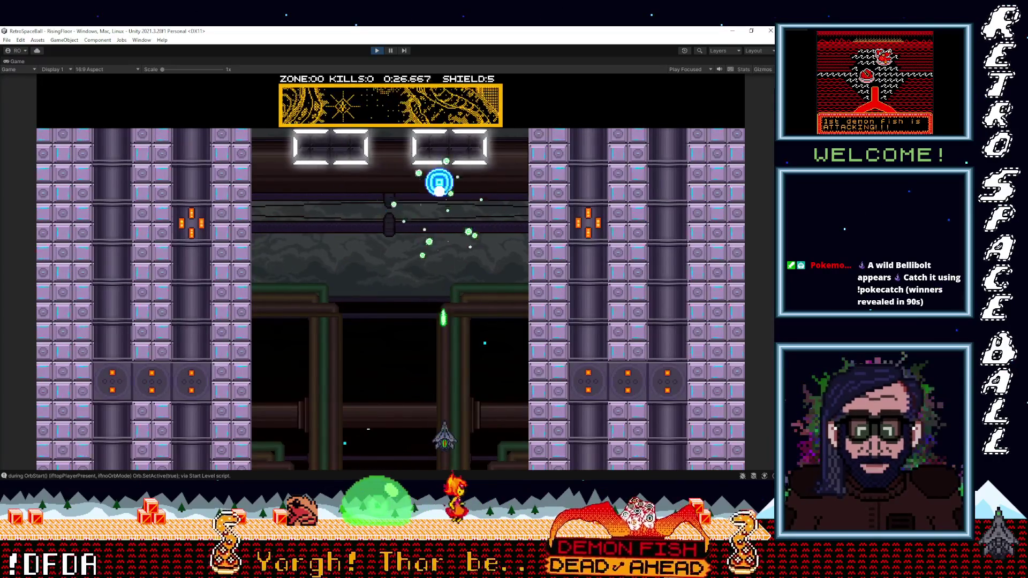
key(Left)
key(Left)
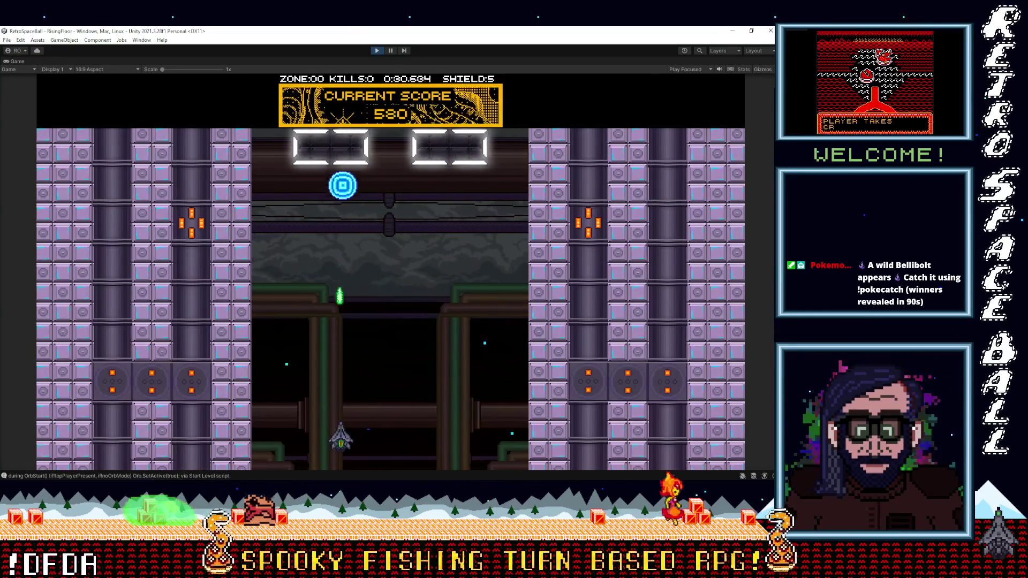
key(Right)
key(Left)
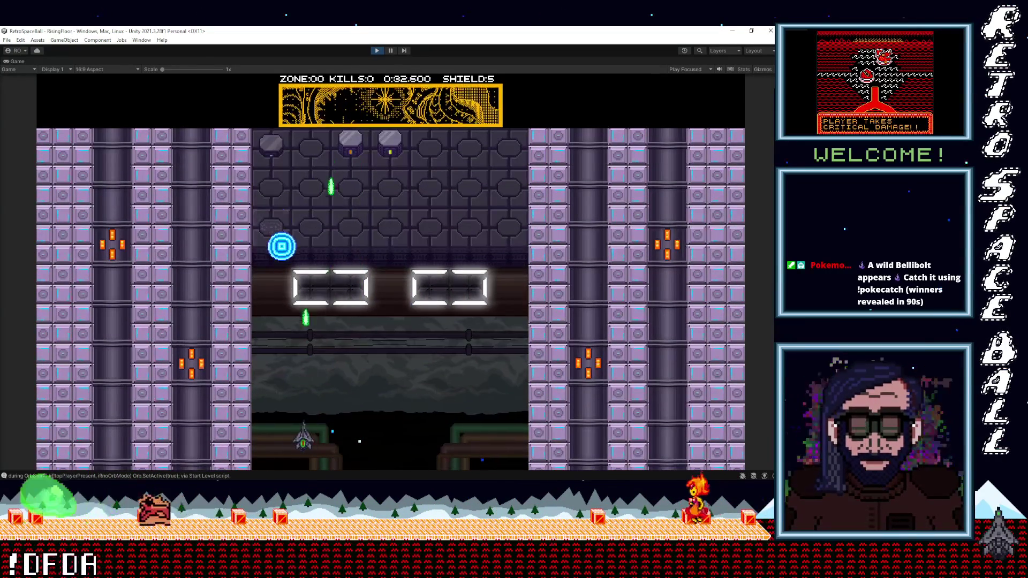
Weave the ship left and right under the falling orb while firing to shatter it.
key(Right)
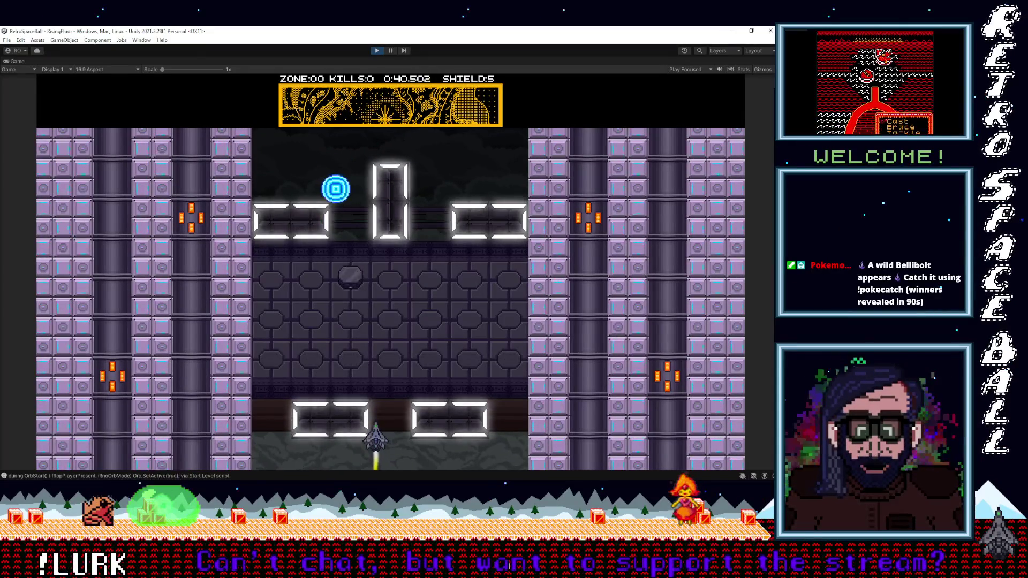
key(Left)
key(Right)
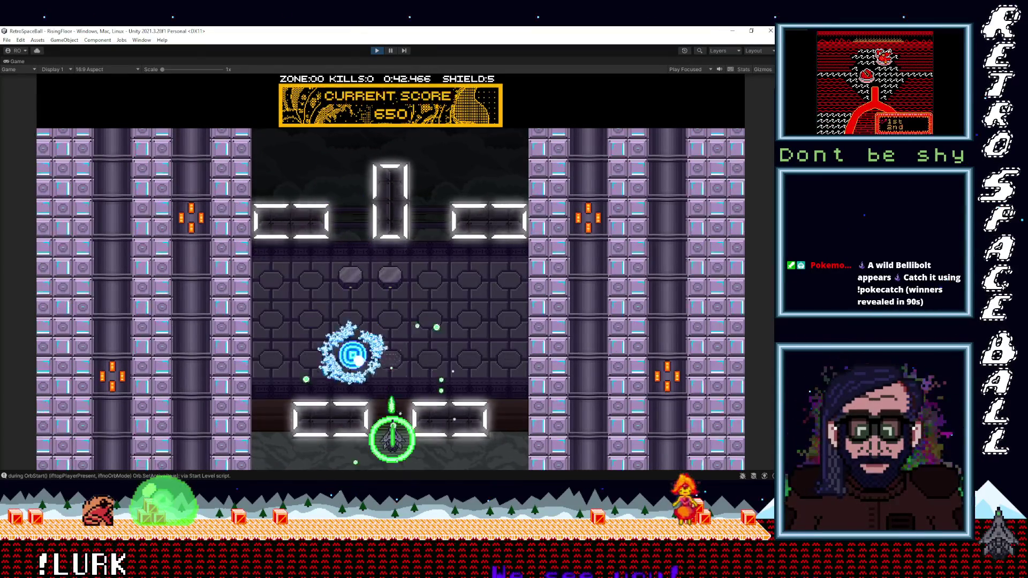
key(Left)
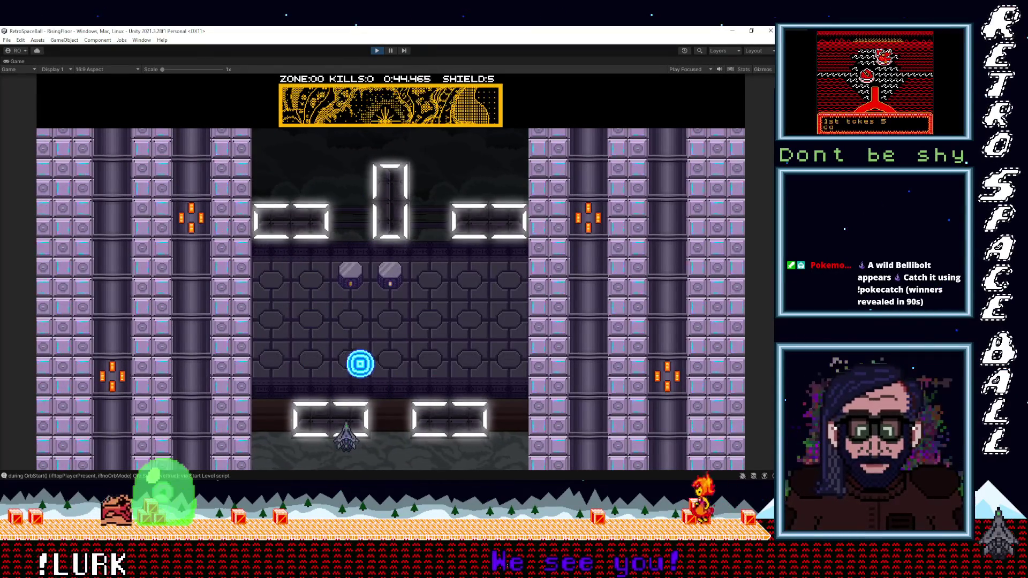
key(Left)
key(Right)
key(Left)
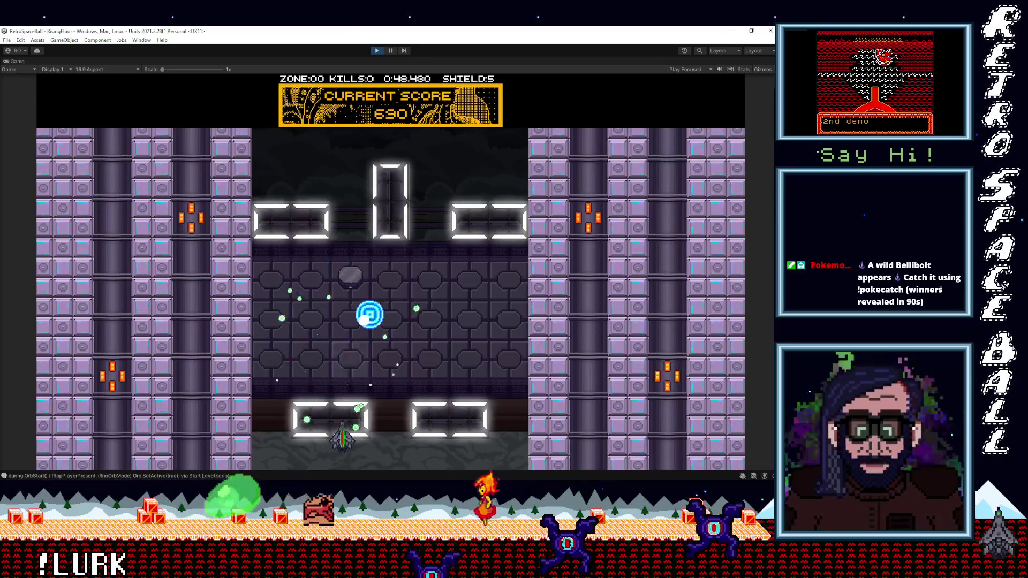
key(Right)
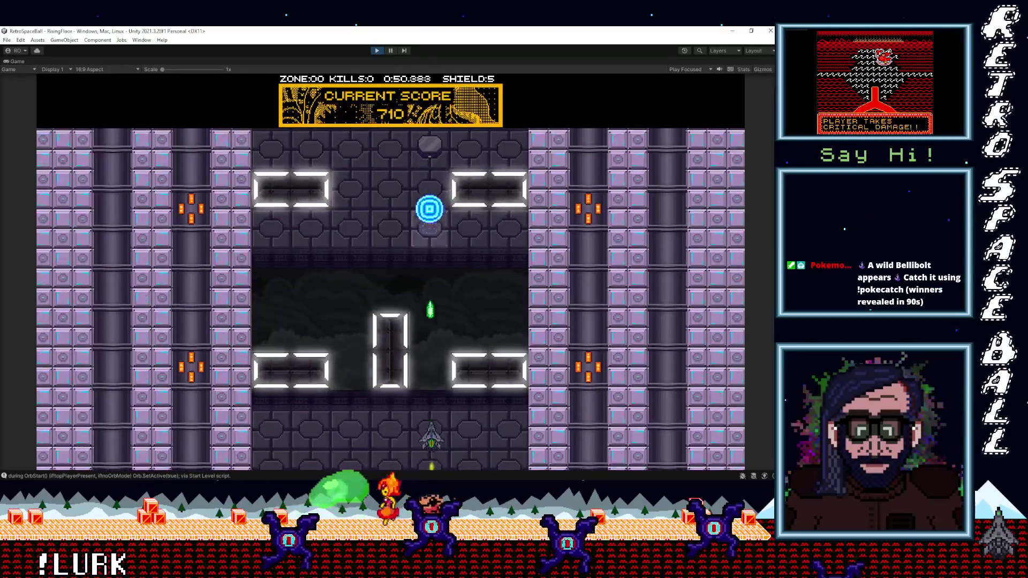
key(Left)
key(Right)
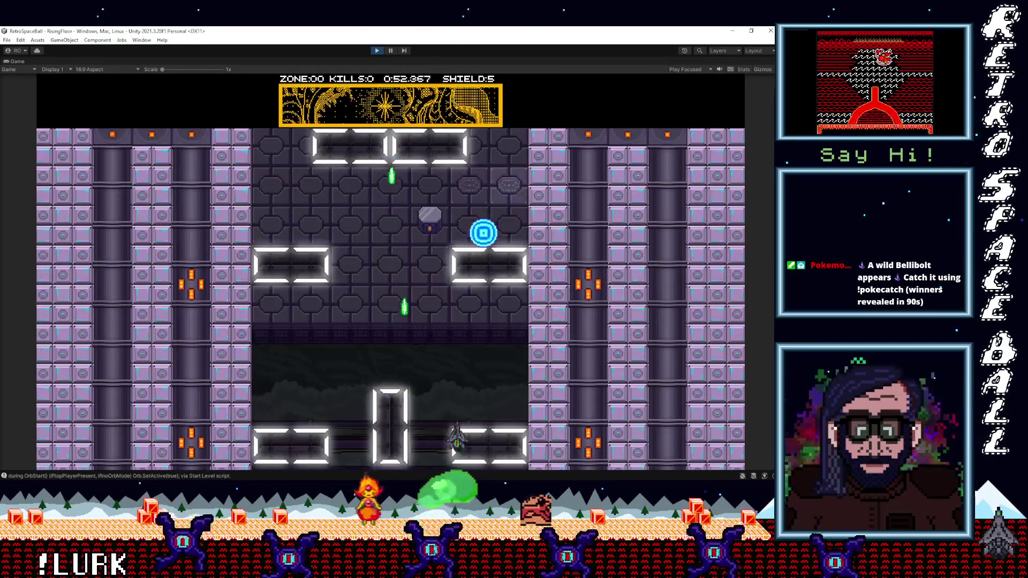
key(Left)
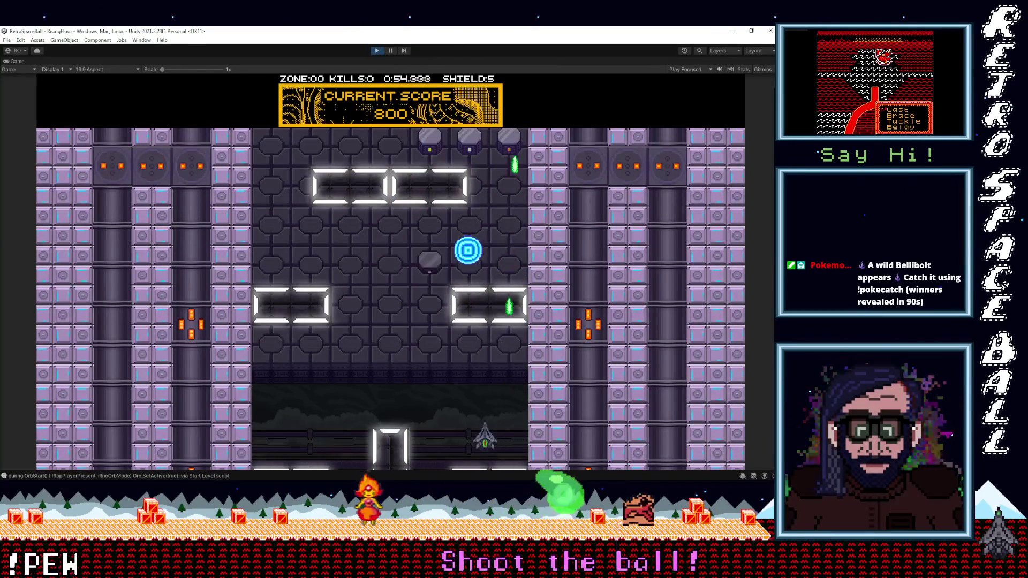
key(Right)
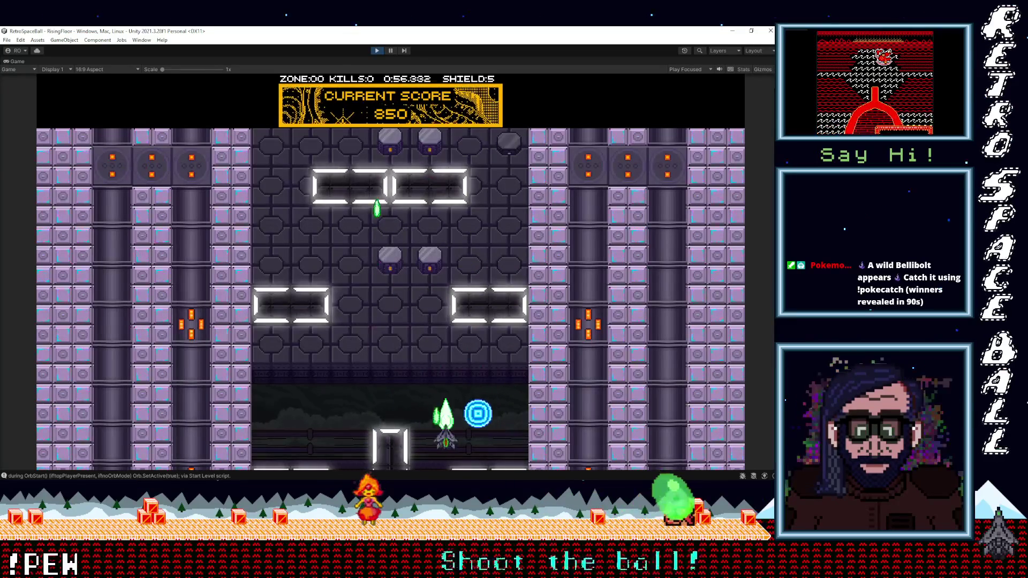
key(Left)
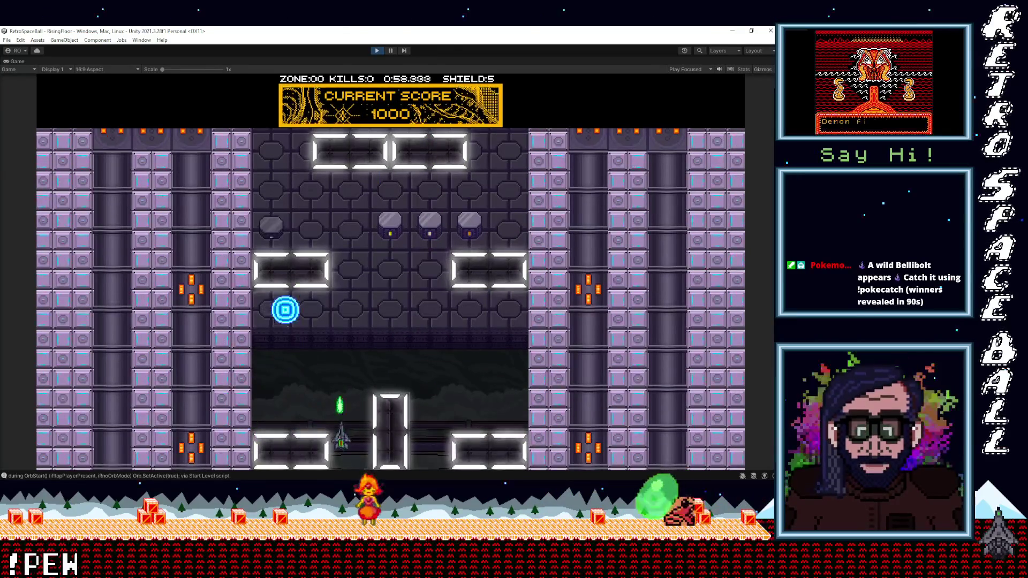
key(Right)
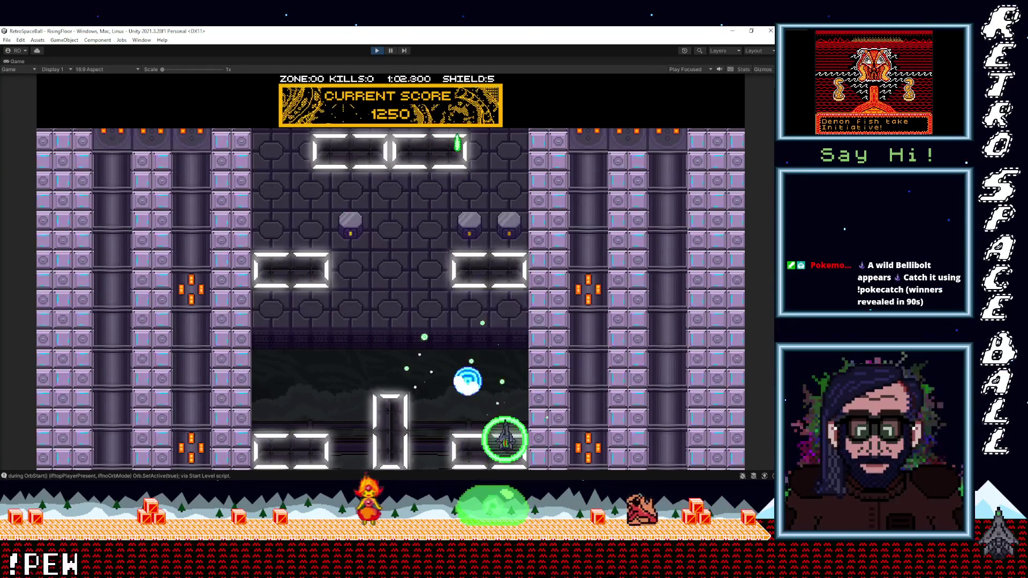
key(Left)
key(Left)
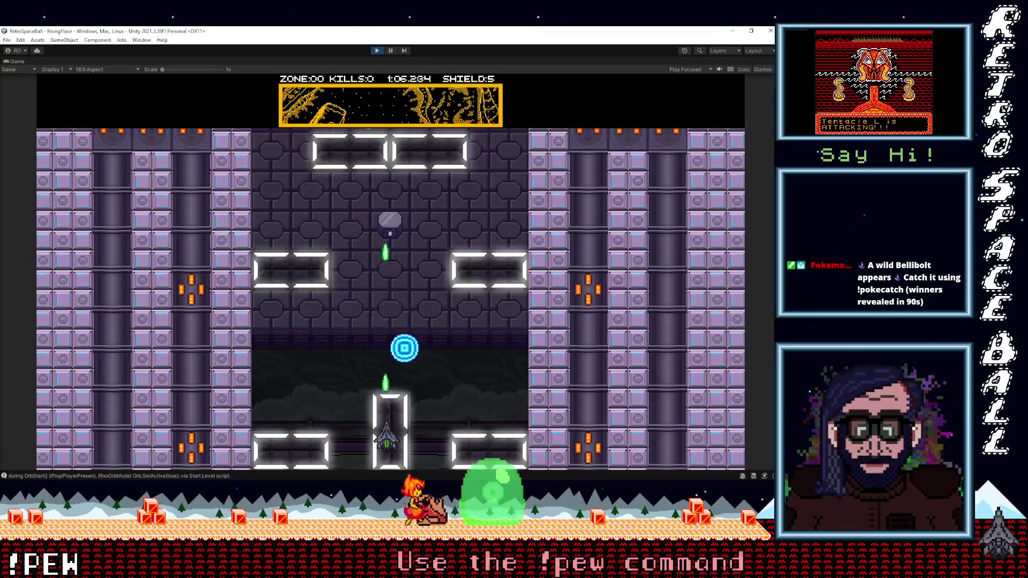
key(Right)
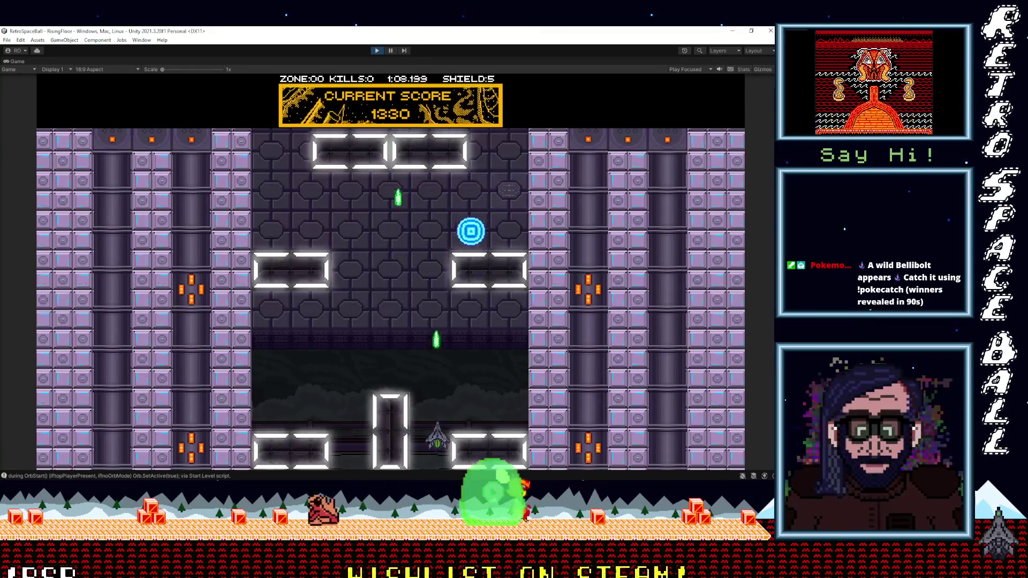
key(Left)
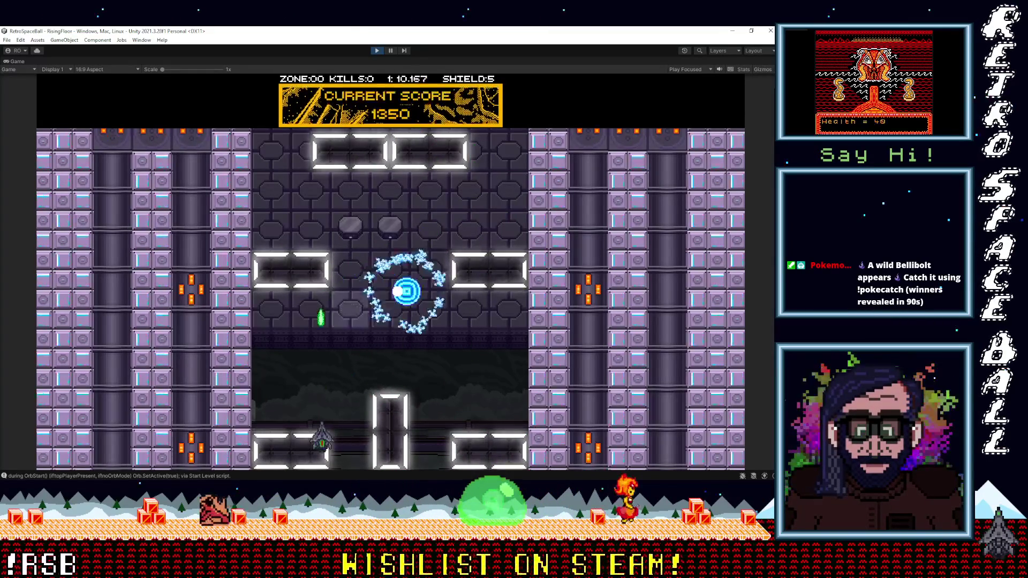
key(Right)
key(Left)
key(Right)
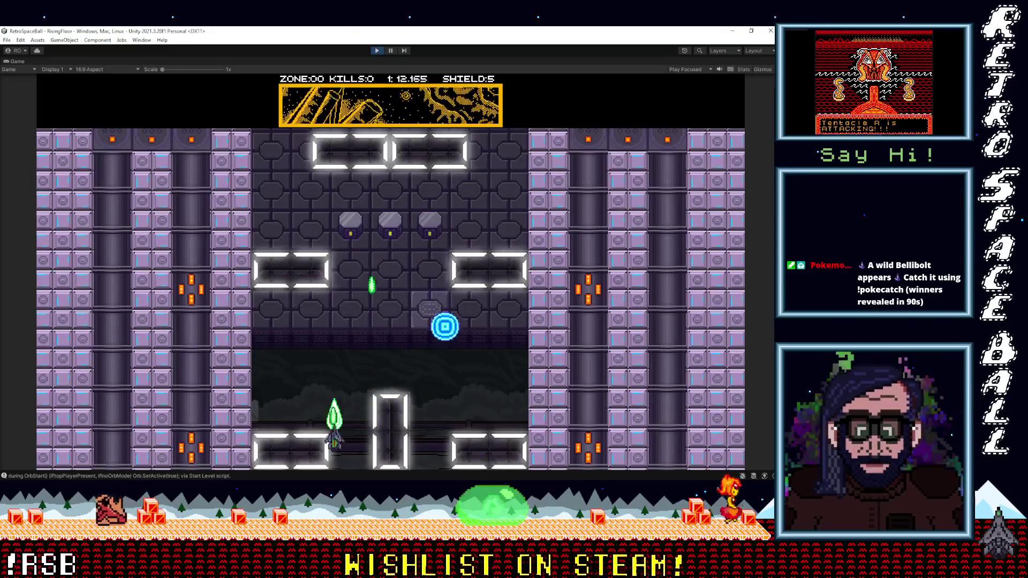
key(Left)
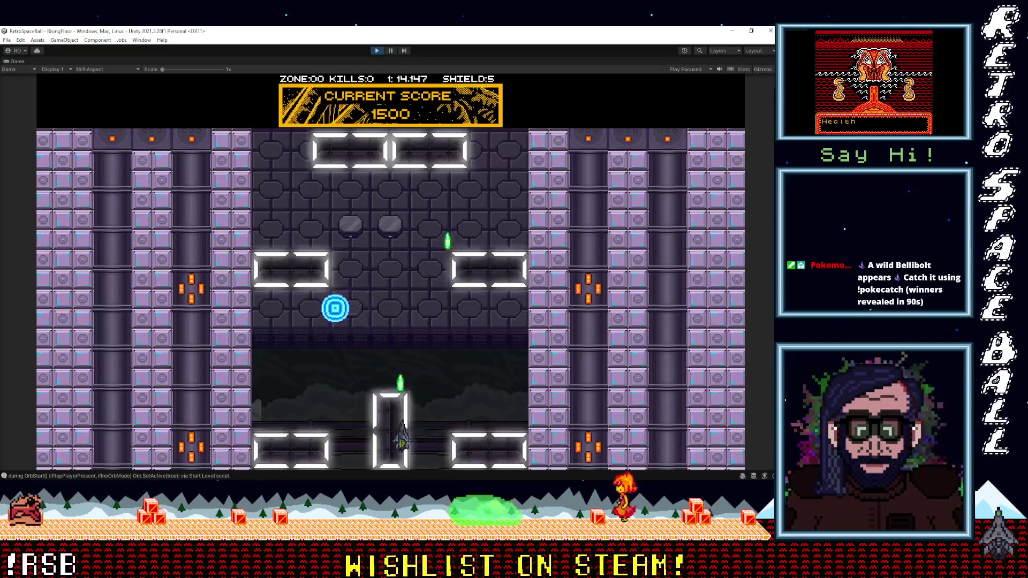
key(Right)
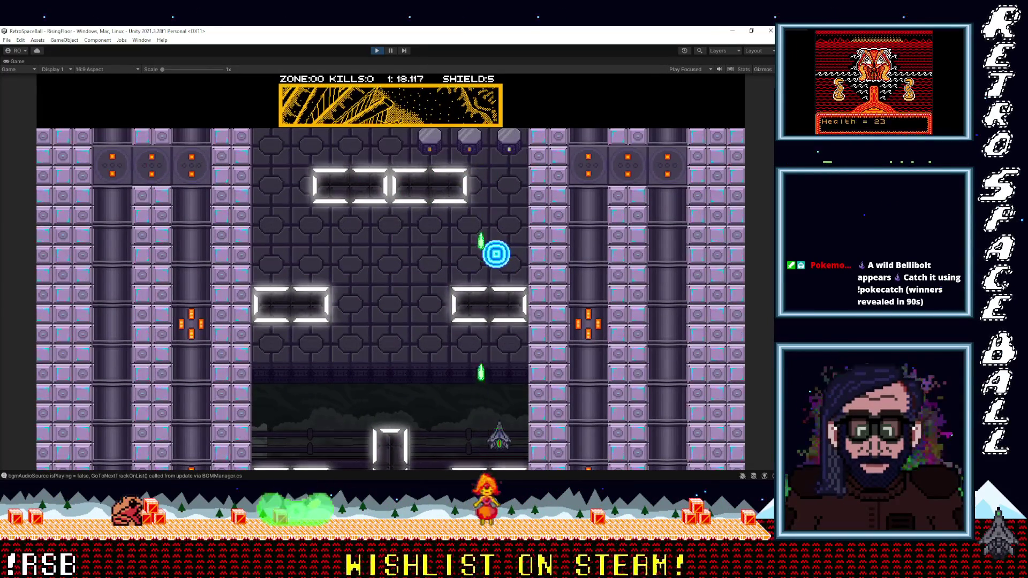
key(Left)
key(Left)
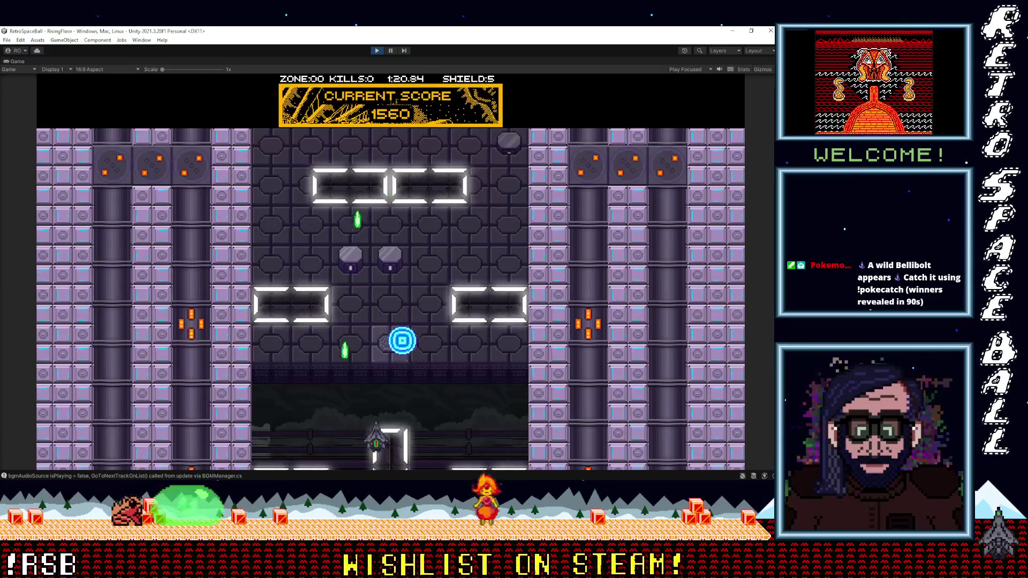
key(Right)
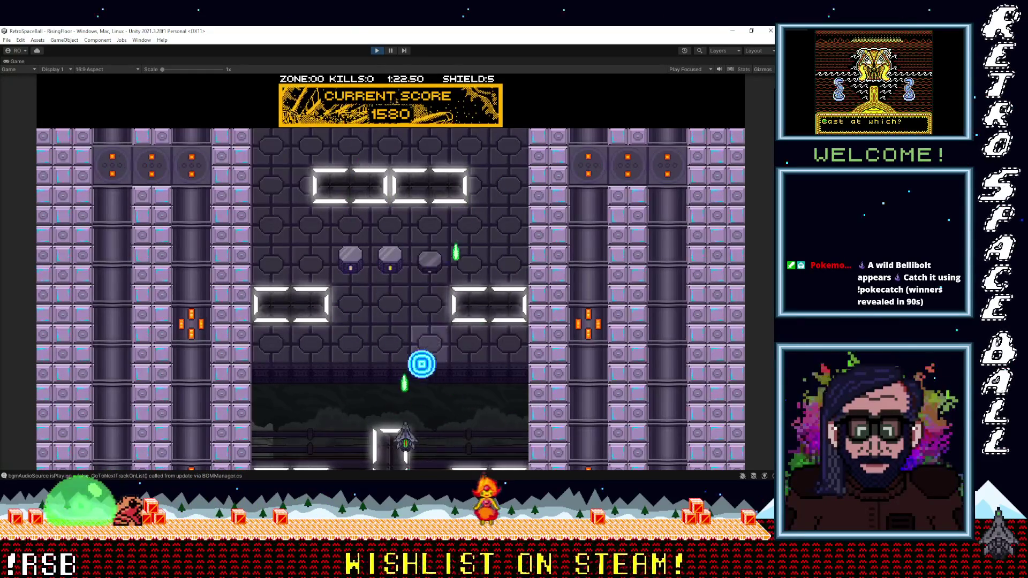
Keep bouncing the ball and destroying enemies to Mission Complete (score 3330), then continue to Zone 1.
key(Left)
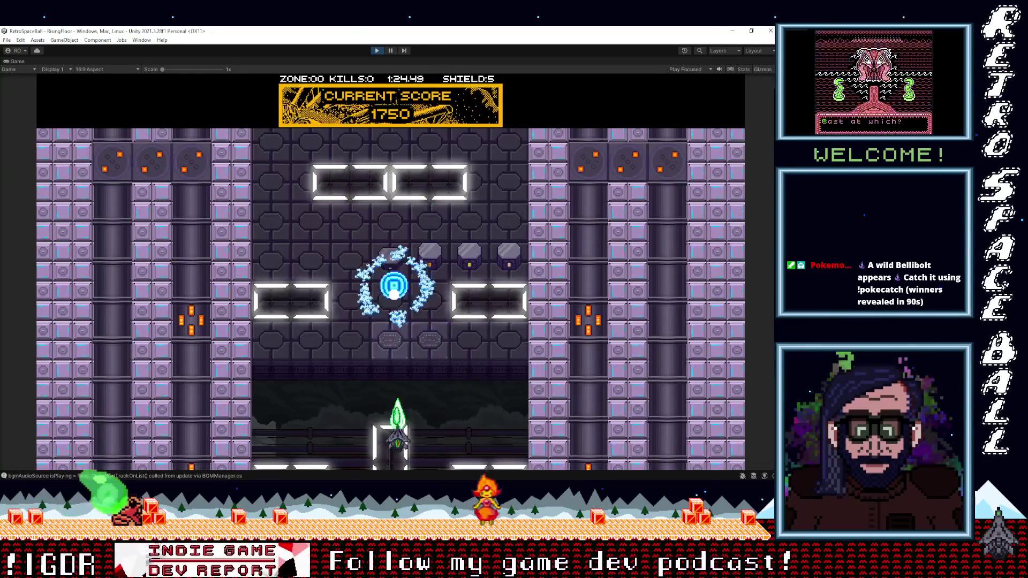
key(Right)
key(Left)
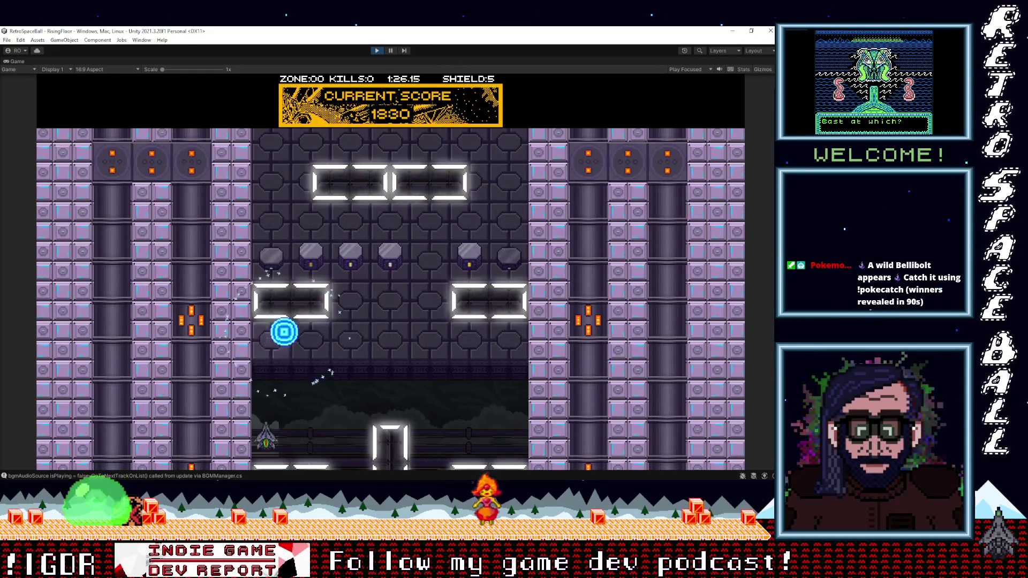
key(Right)
key(Left)
key(Right)
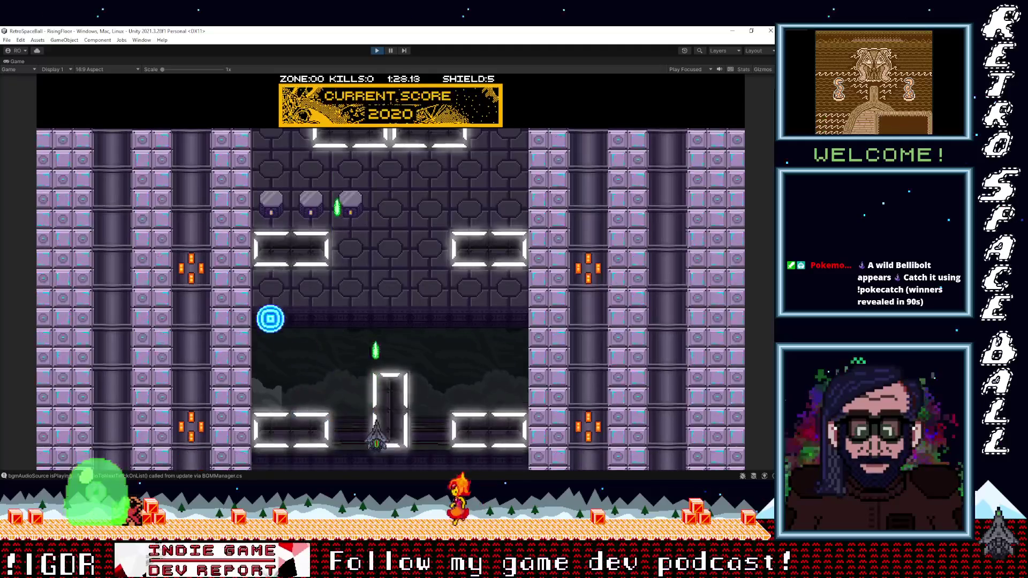
key(Right)
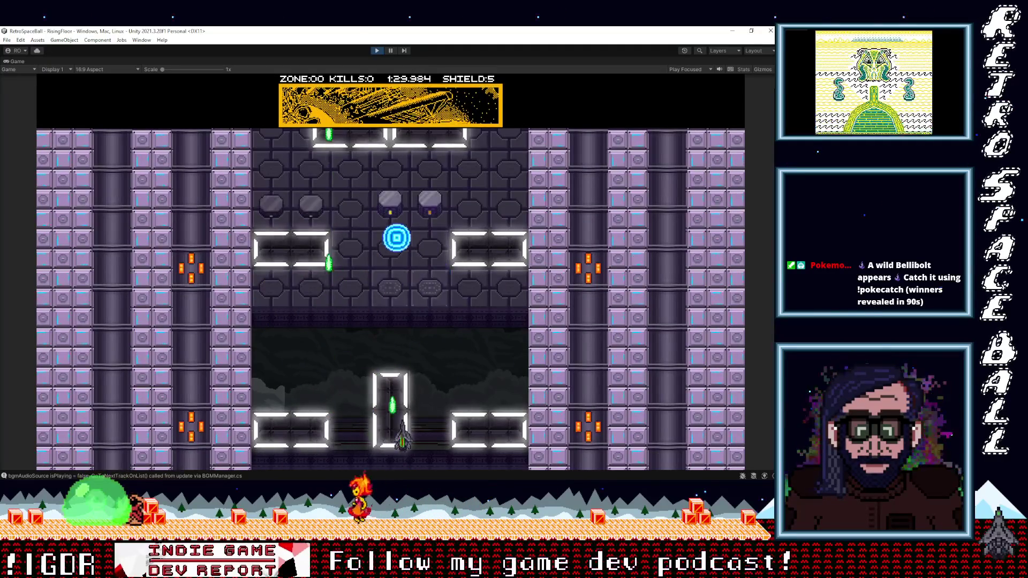
key(Left)
key(Right)
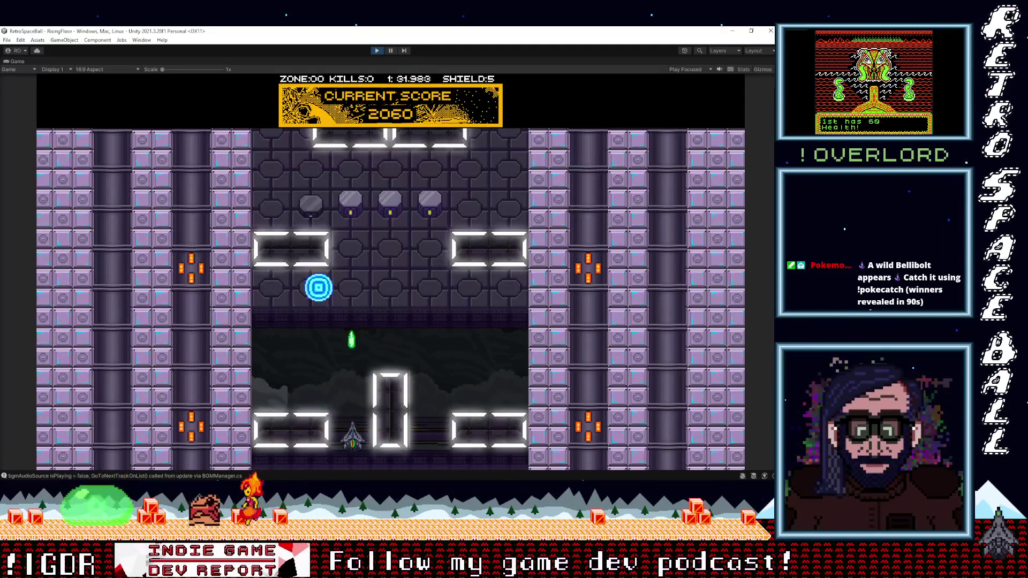
key(Left)
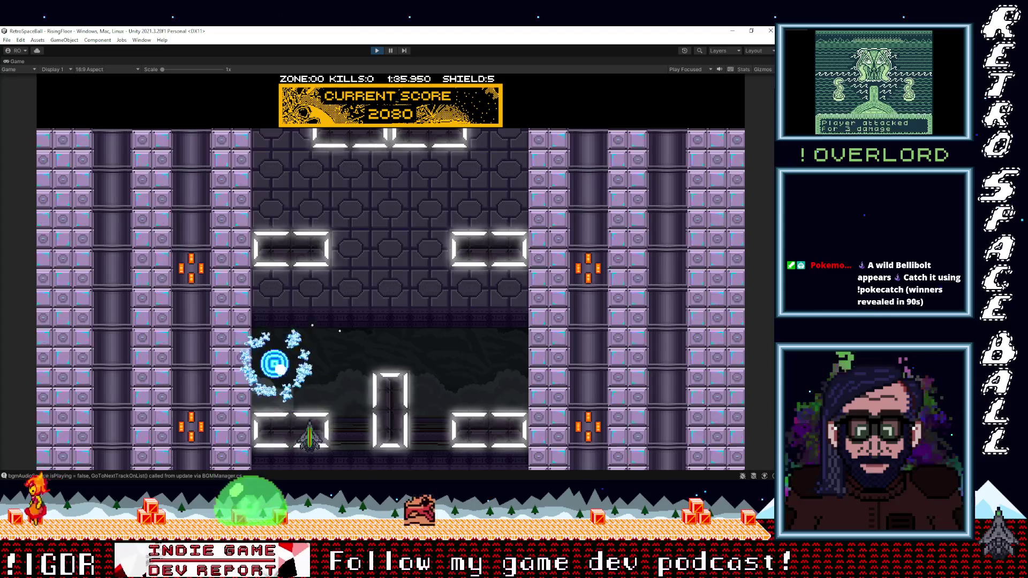
key(Right)
key(Left)
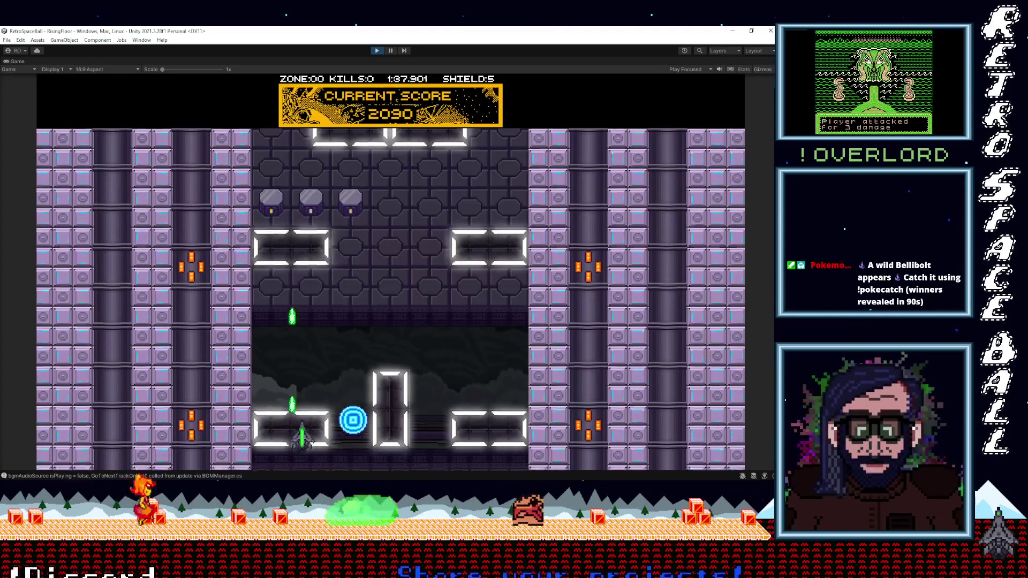
key(Right)
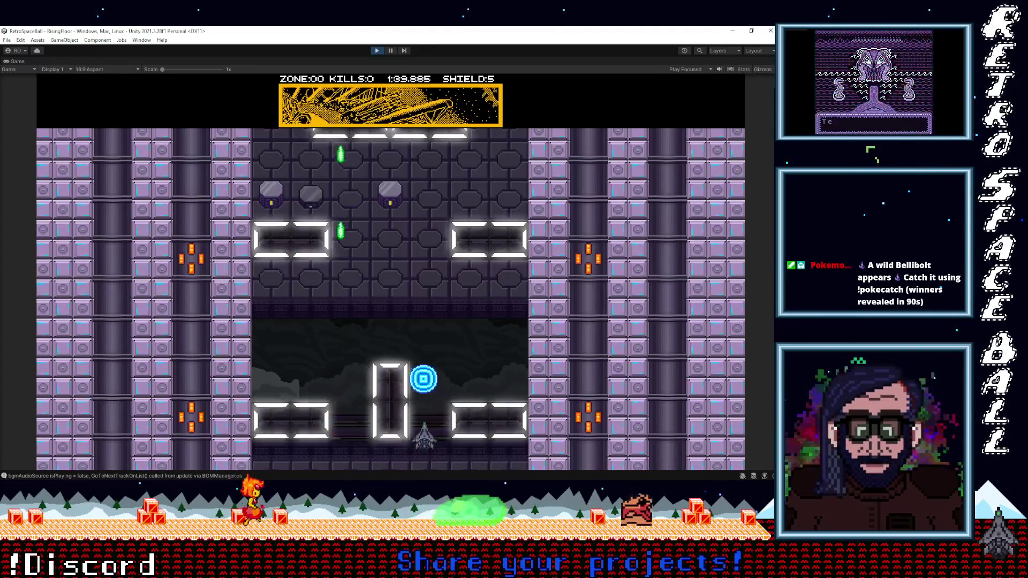
key(Right)
key(Left)
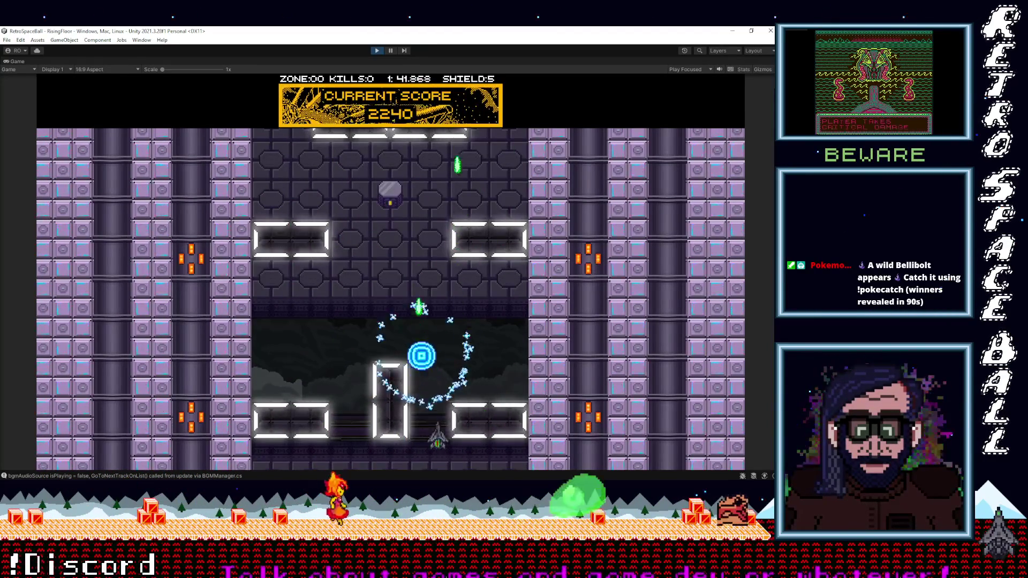
key(Left)
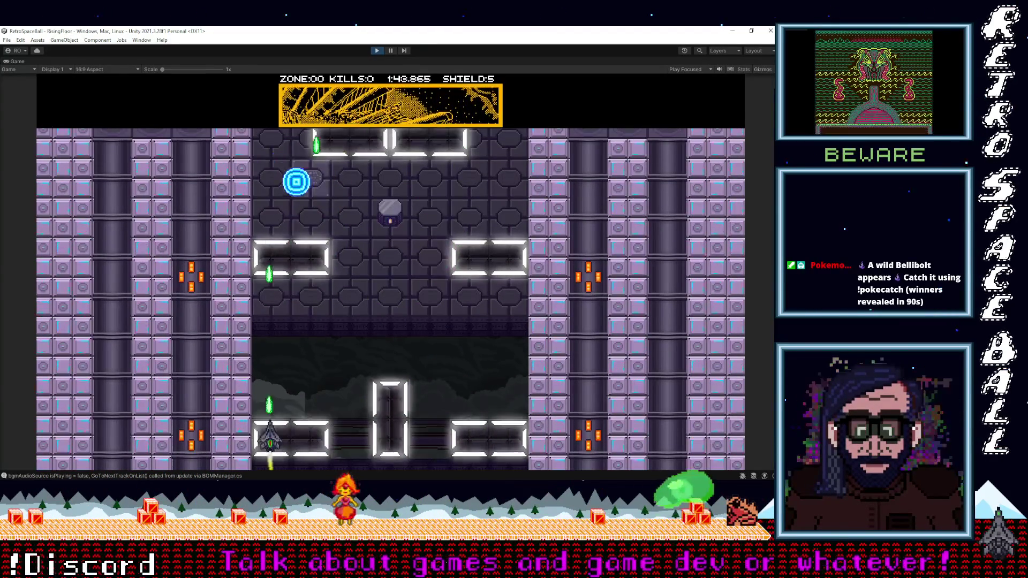
key(Right)
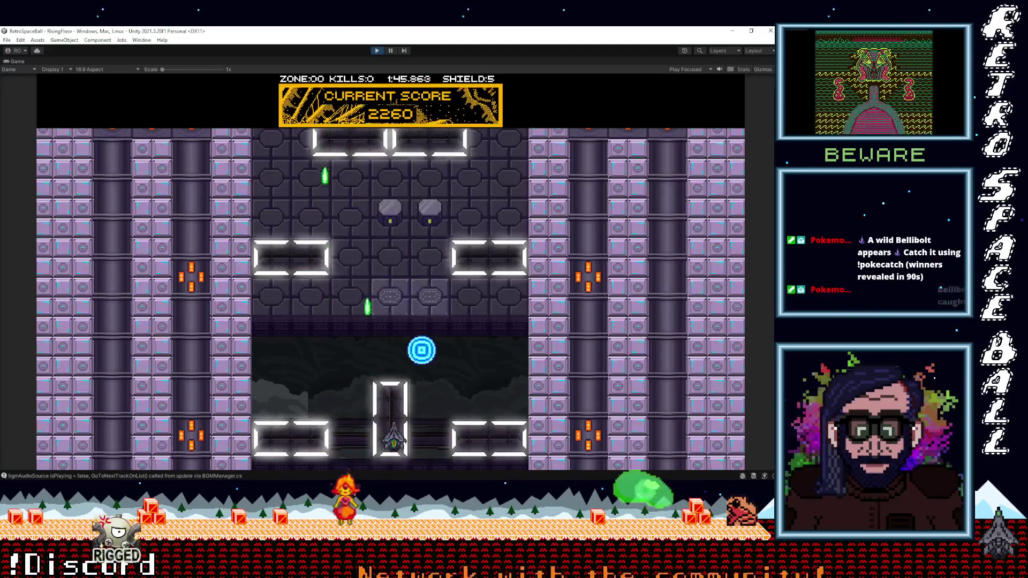
key(Left)
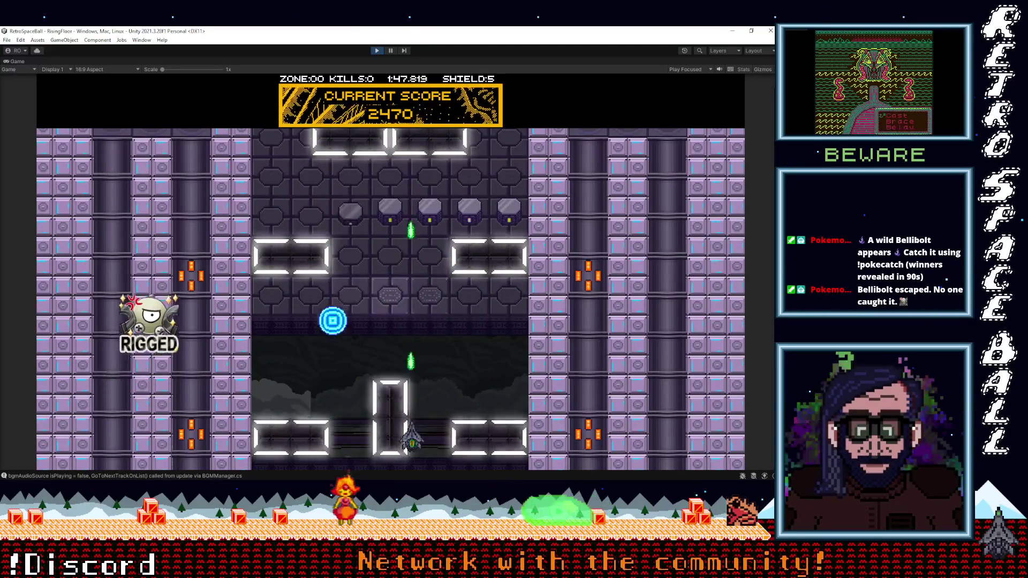
key(Right)
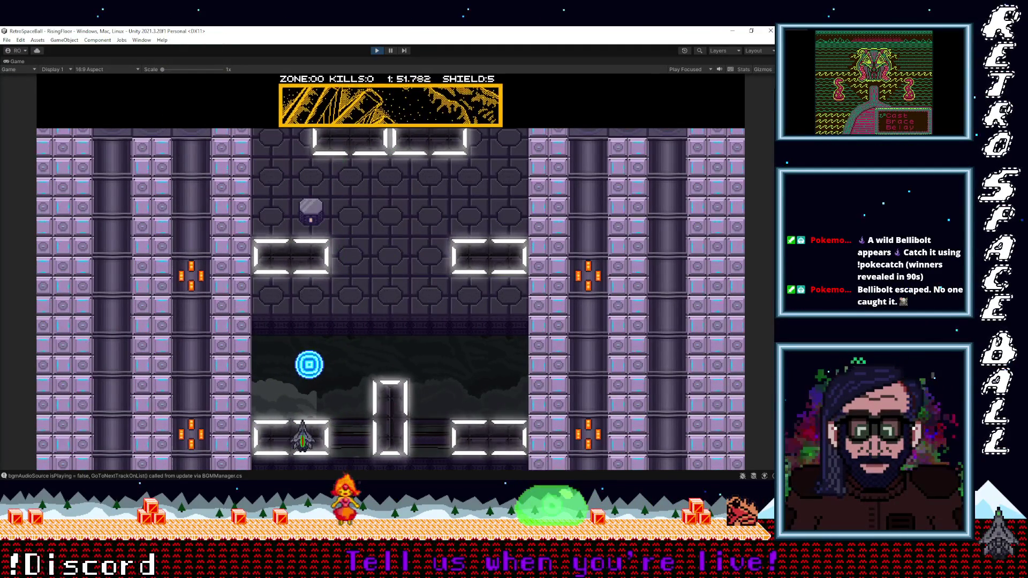
key(Right)
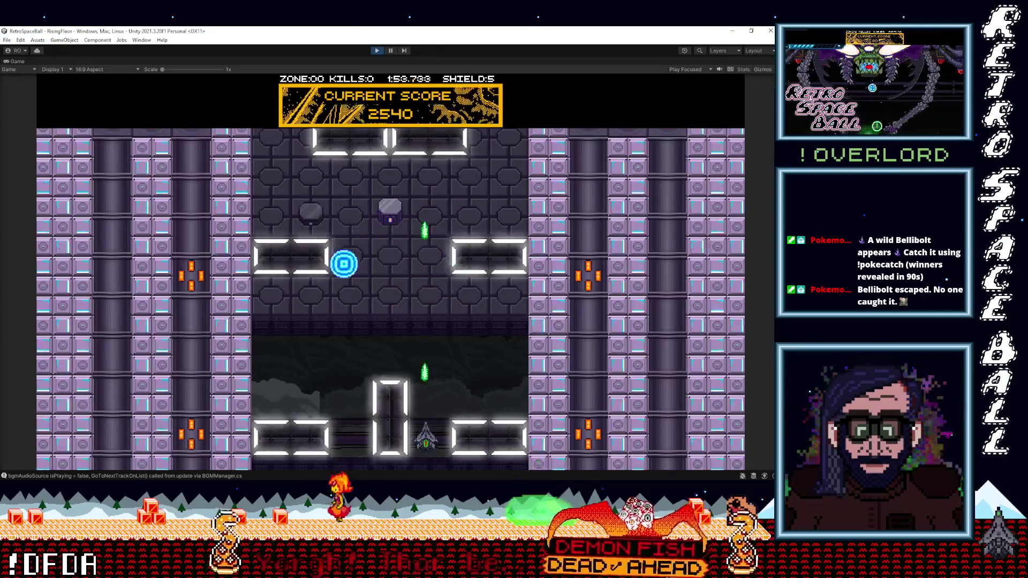
key(Right)
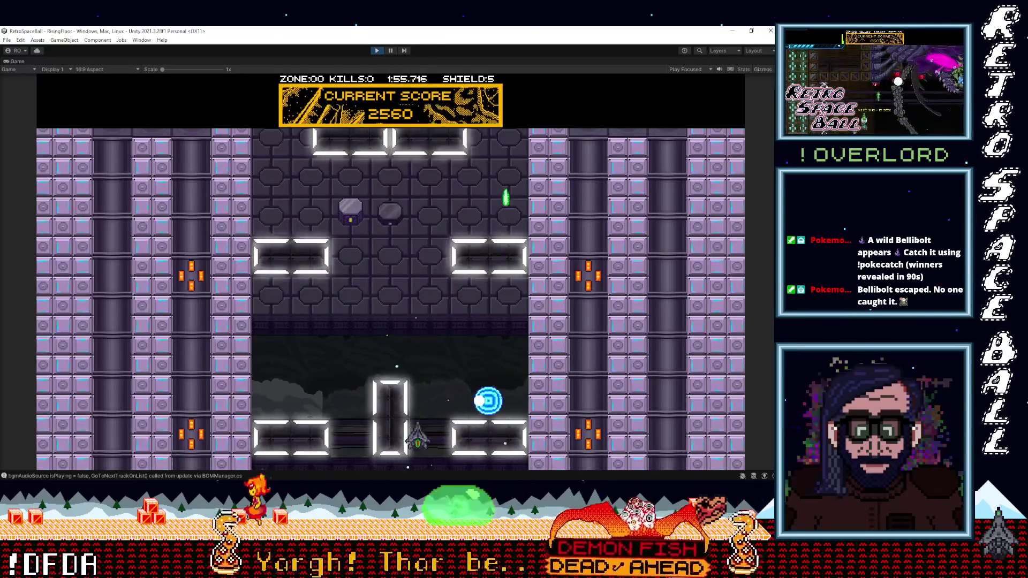
key(Left)
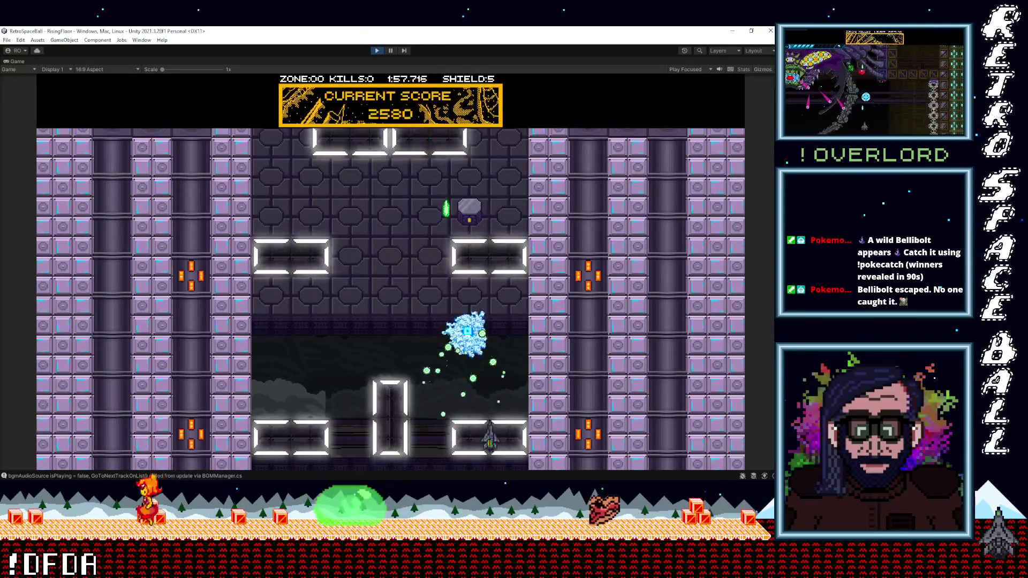
key(Left)
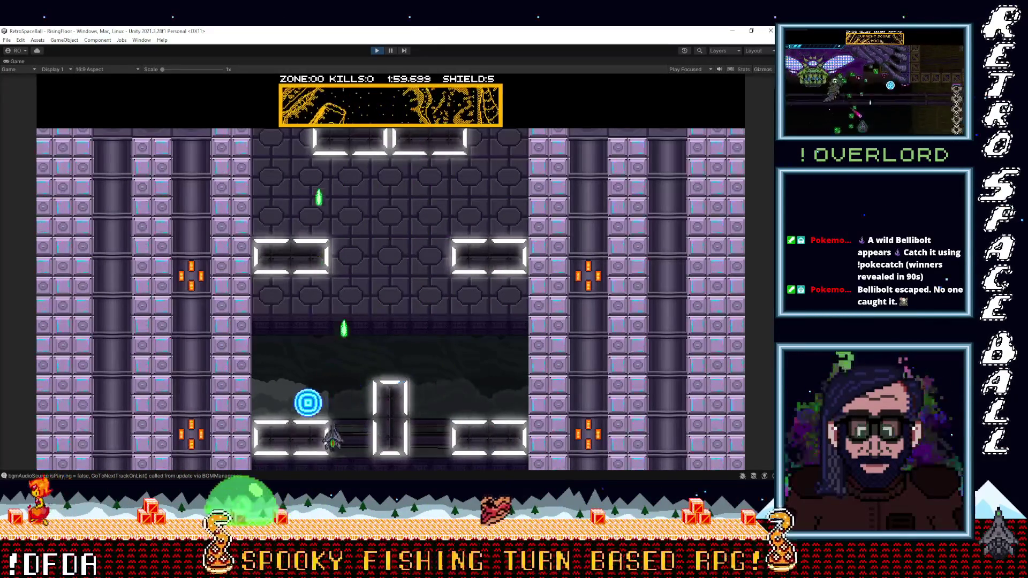
key(Right)
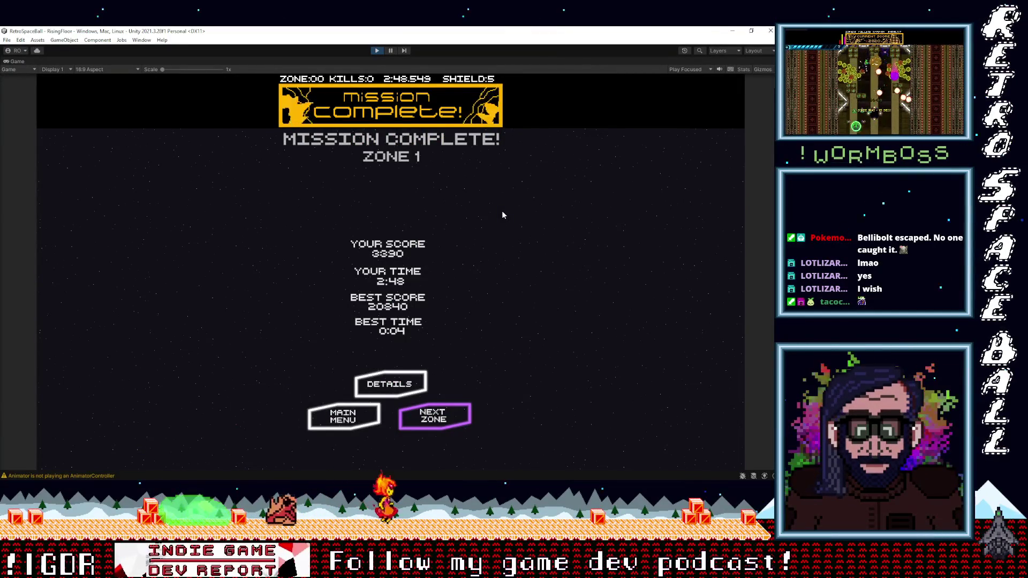
key(Return)
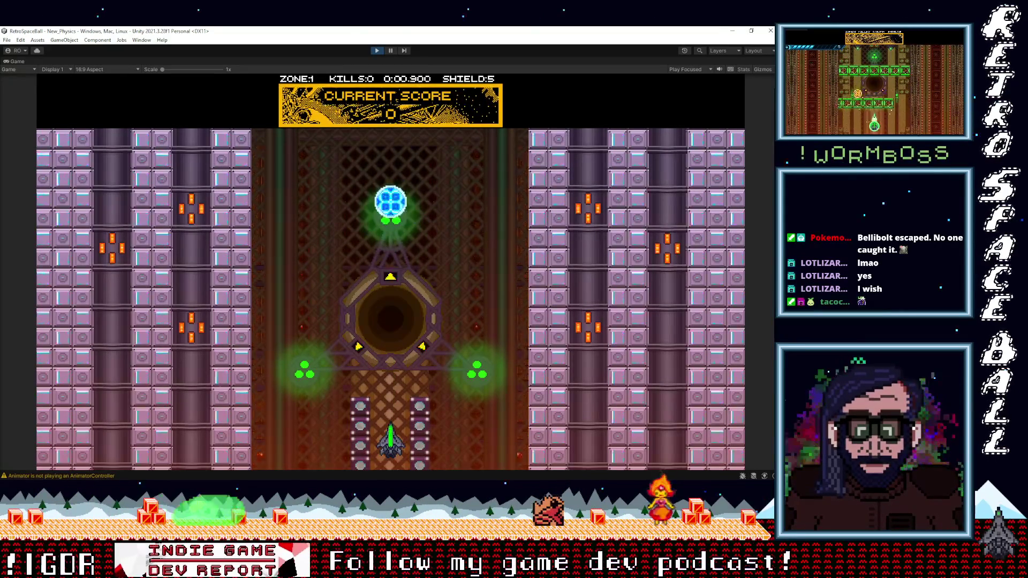
Fire a shot from the ship in the Zone 1 level.
key(space)
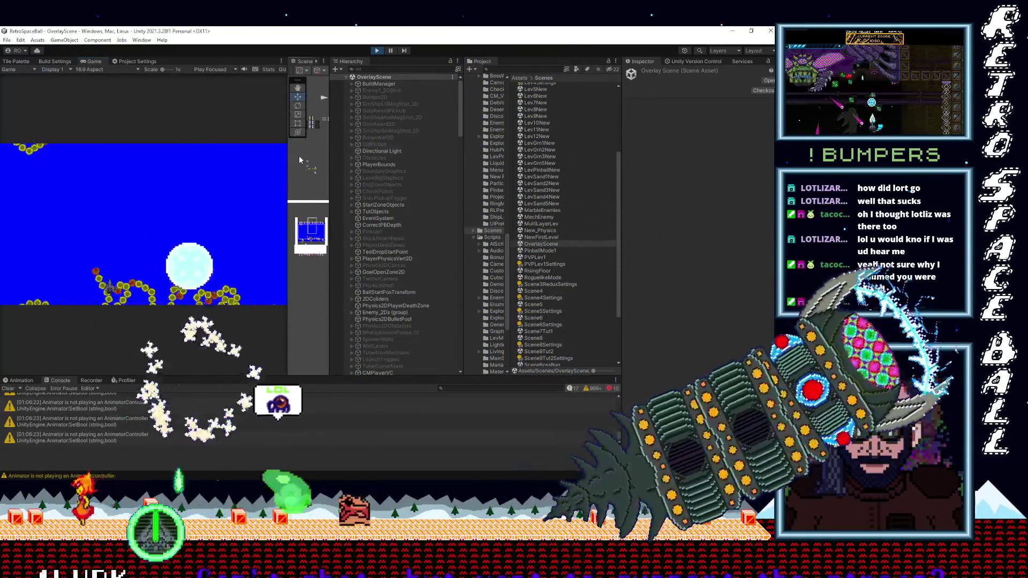
Select SandWormLG in the Hierarchy to show its Transform and Animator, then select Pinball.
click(298, 155)
mouse_move(459, 113)
mouse_down()
mouse_move(453, 362)
mouse_move(454, 148)
mouse_up()
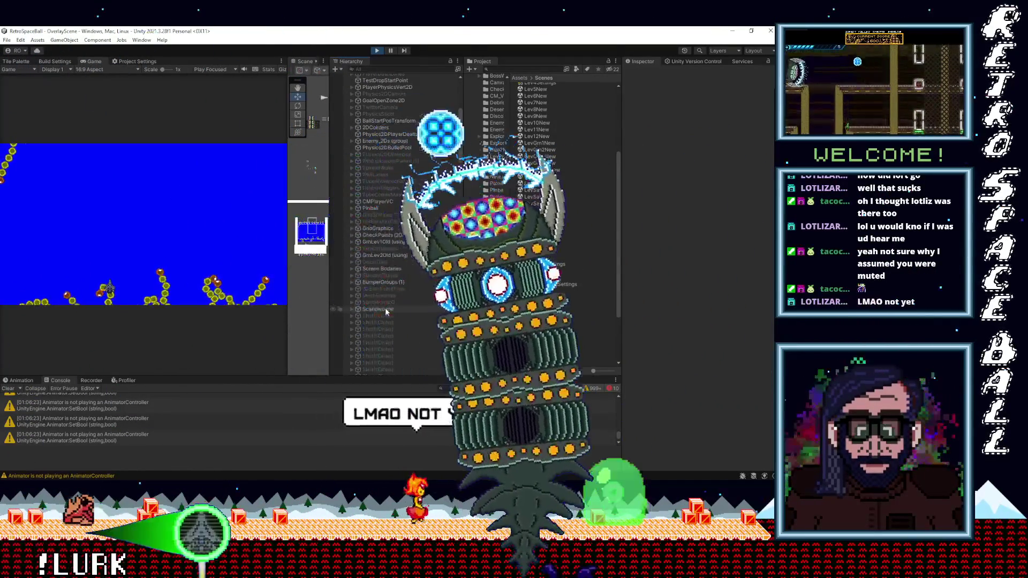
click(379, 303)
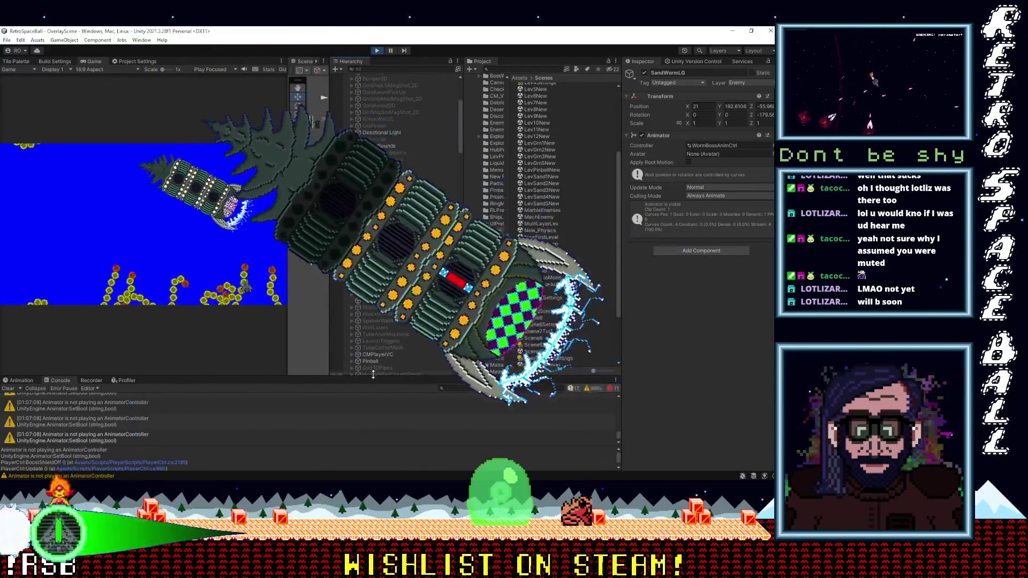
click(371, 362)
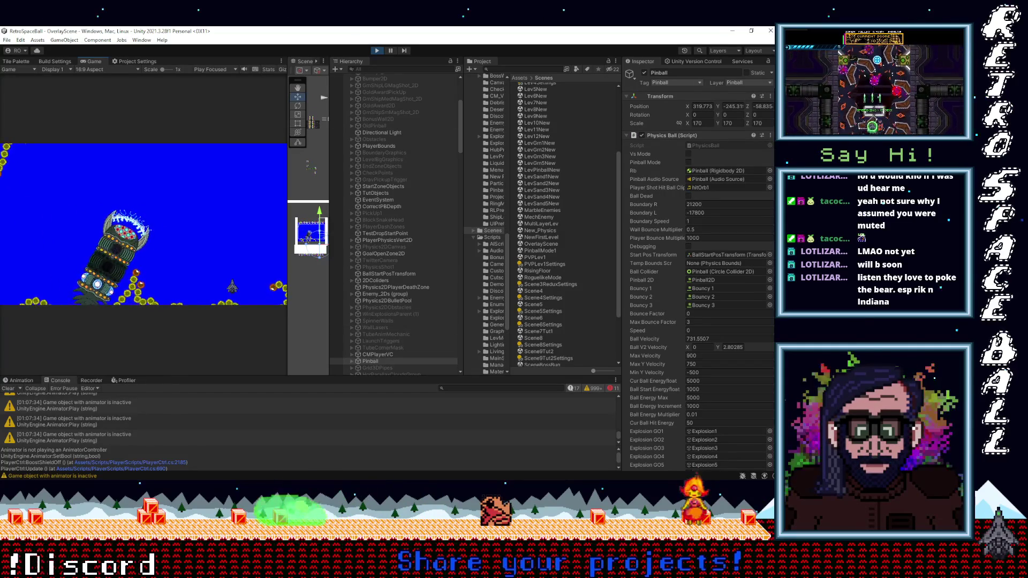
click(489, 476)
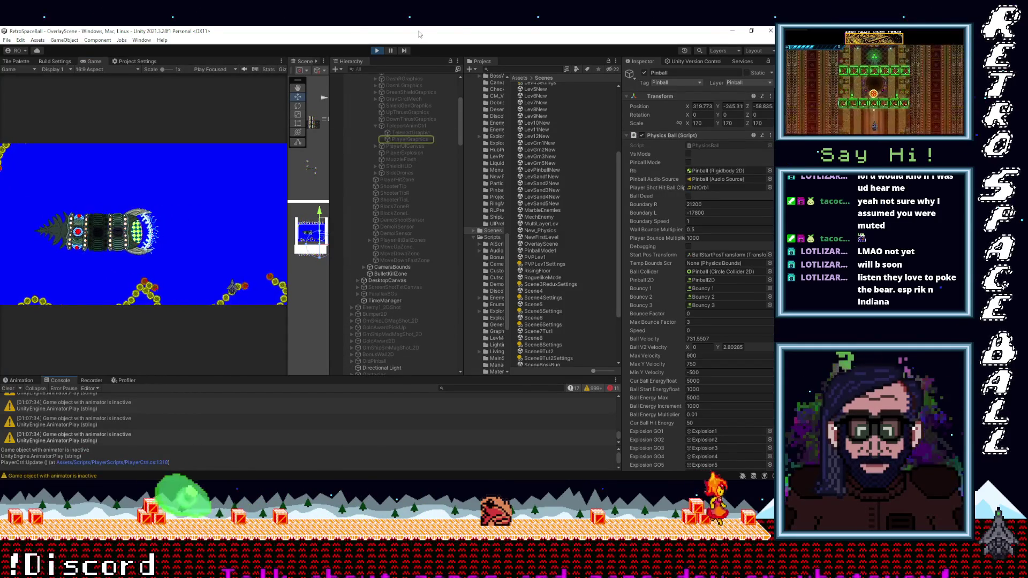
click(377, 52)
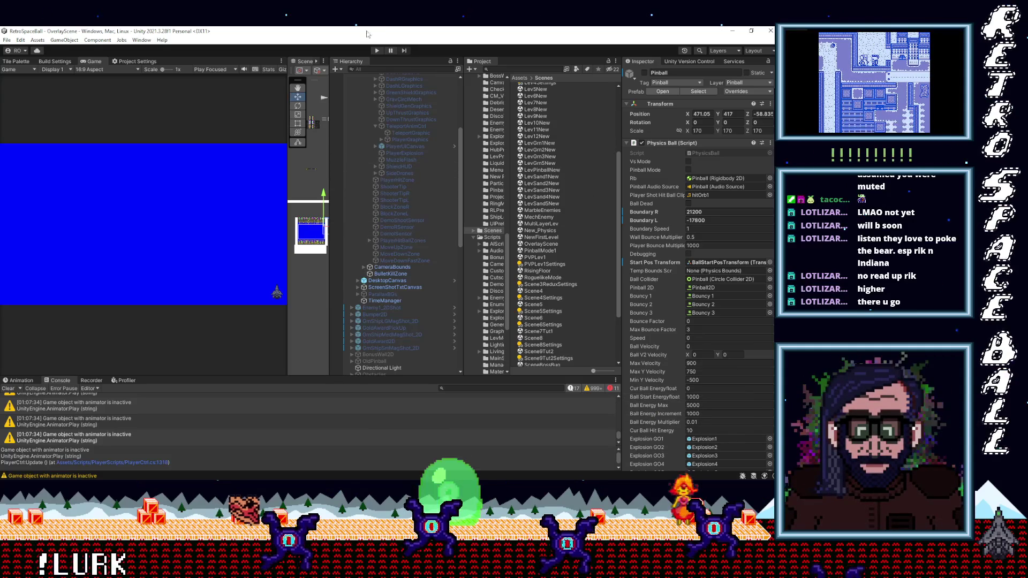
scroll(534, 332, down, 3)
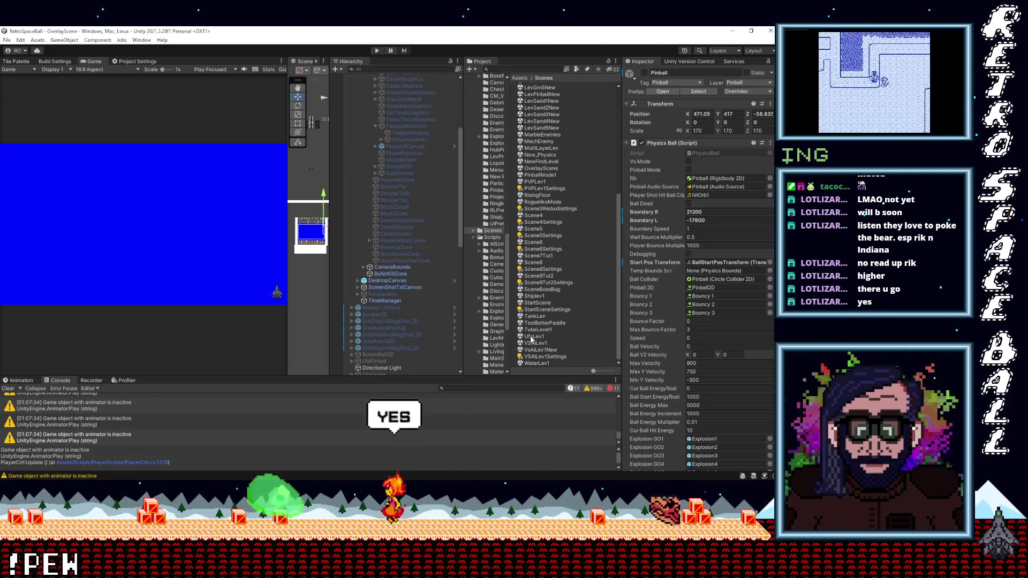
Open UfoLev1 and recentre its Scene view, then open TankLev and enter Play mode.
double_click(532, 336)
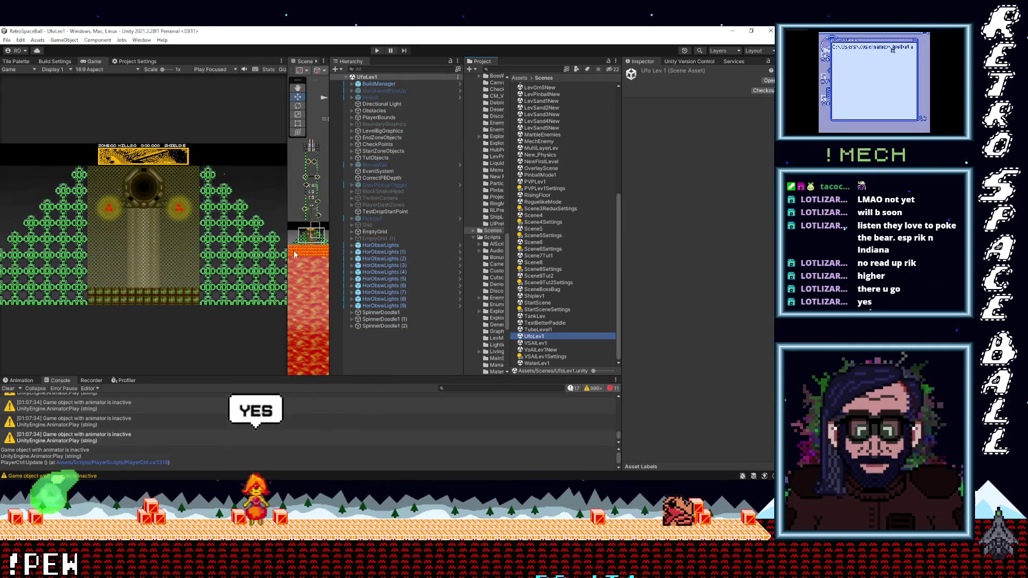
mouse_move(287, 245)
mouse_down()
mouse_move(374, 245)
mouse_move(290, 245)
mouse_up()
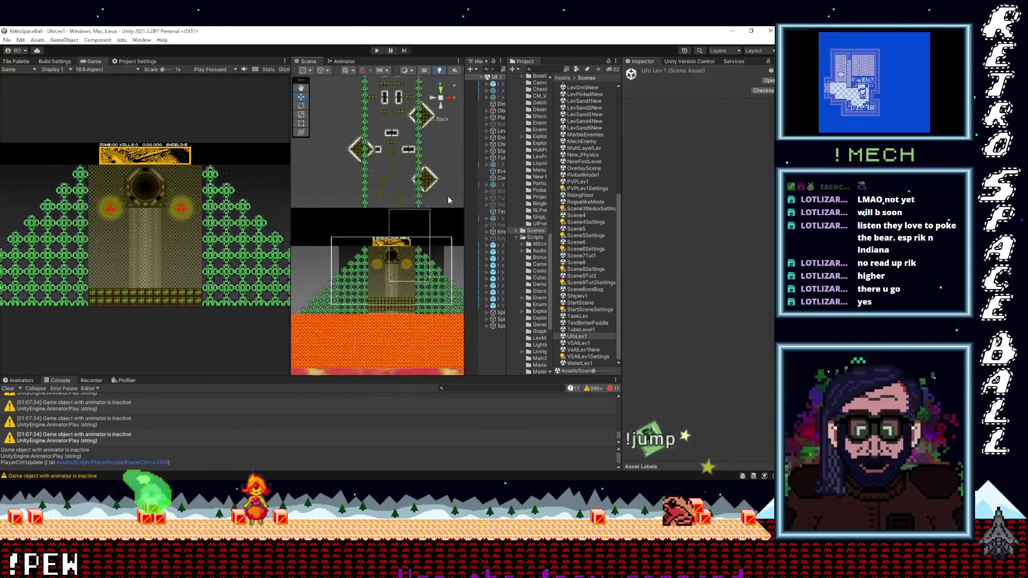
mouse_move(423, 229)
mouse_down()
mouse_move(356, 115)
mouse_move(364, 81)
mouse_up()
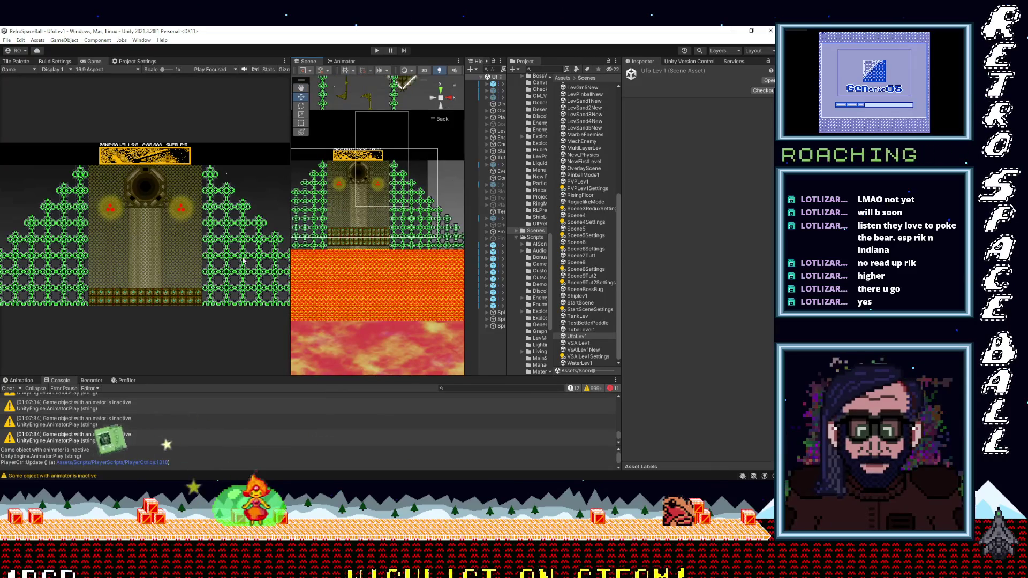
double_click(578, 316)
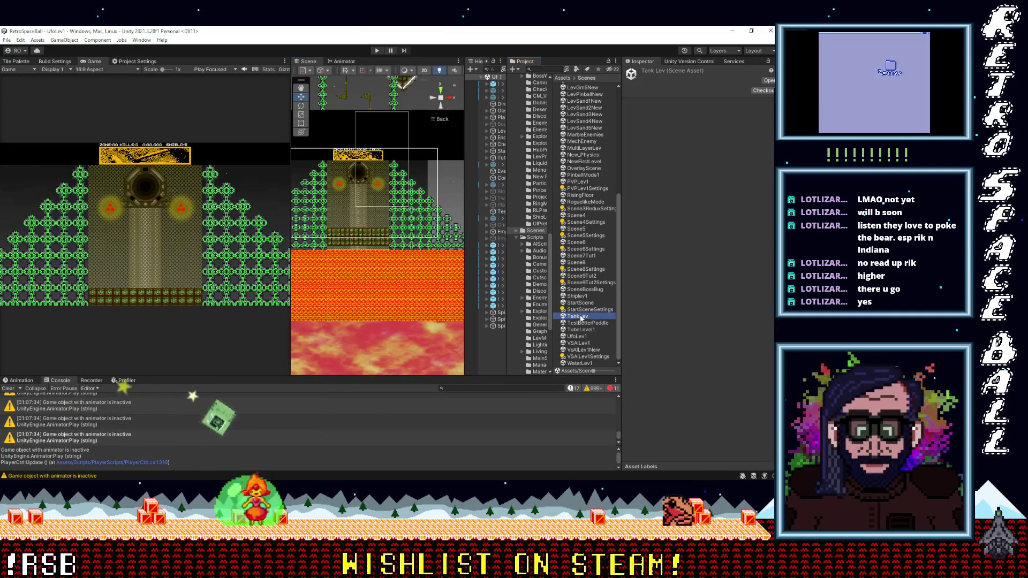
key(ctrl+p)
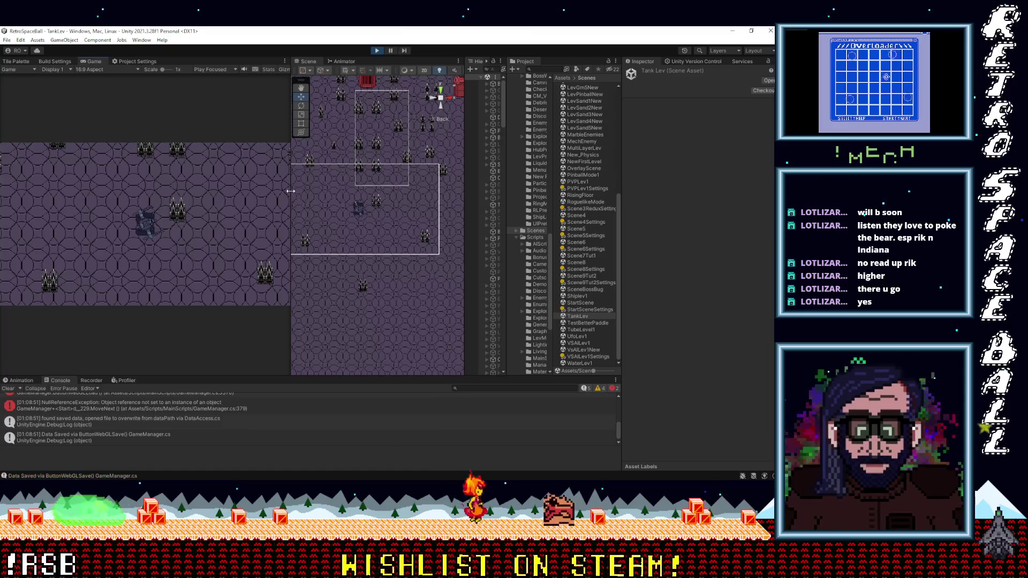
Enlarge the running Game view, then widen the Scene panel beside it.
drag(290, 193, 475, 193)
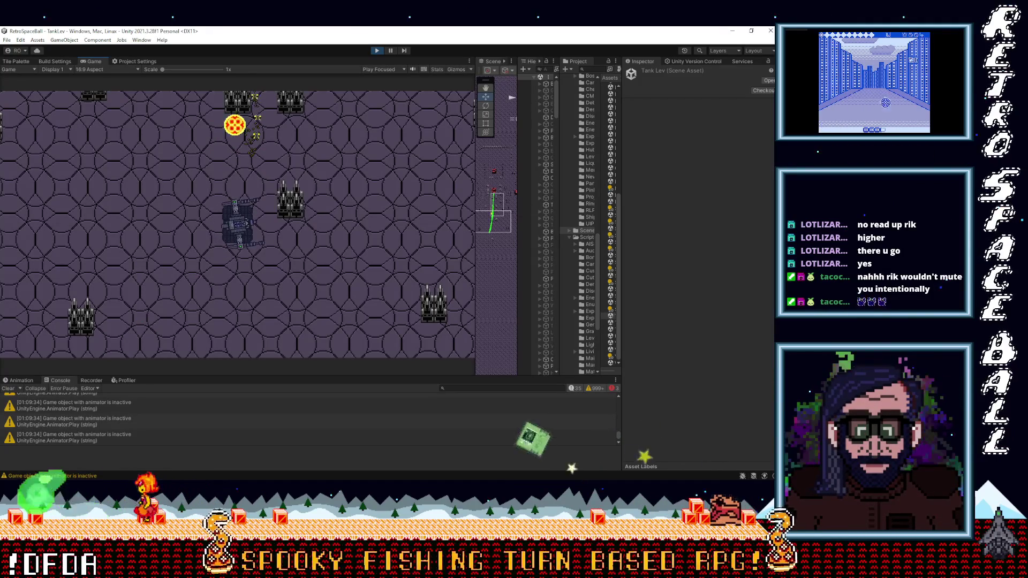
drag(481, 319, 434, 320)
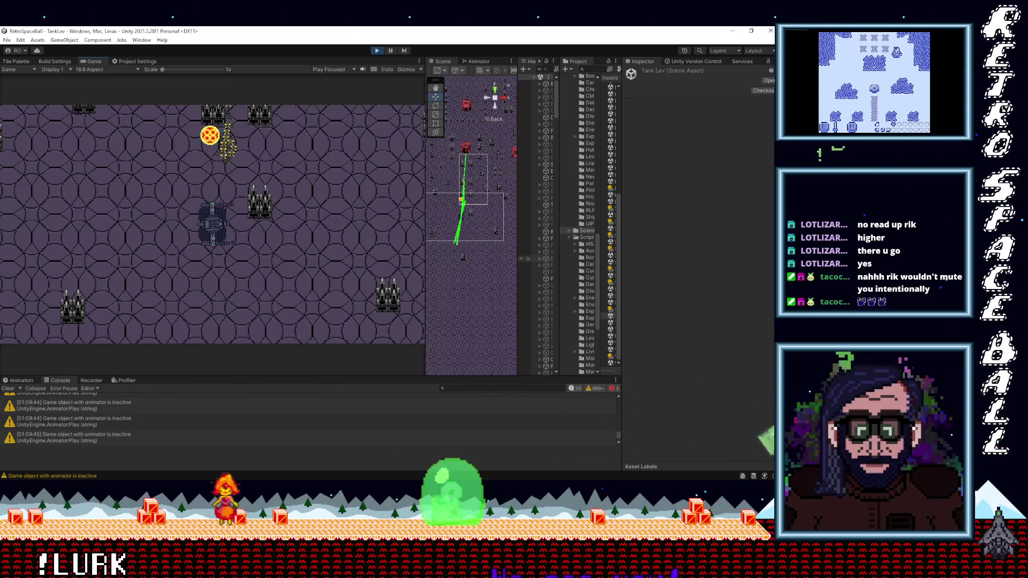
Enlarge the Scene view over the Game view and zoom and pan it to follow the tank.
drag(426, 249, 174, 249)
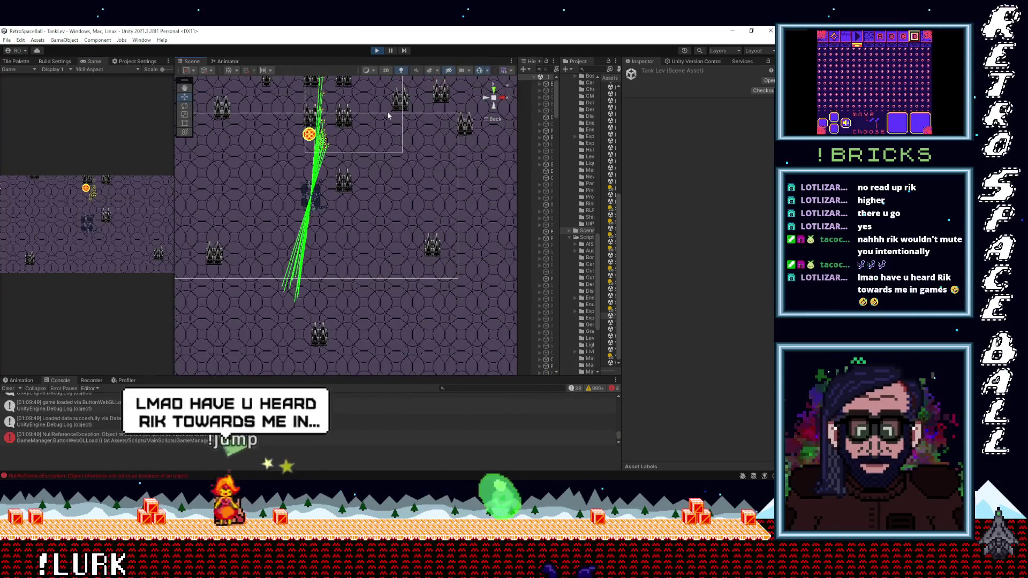
click(406, 261)
scroll(405, 261, down, 3)
scroll(333, 154, up, 3)
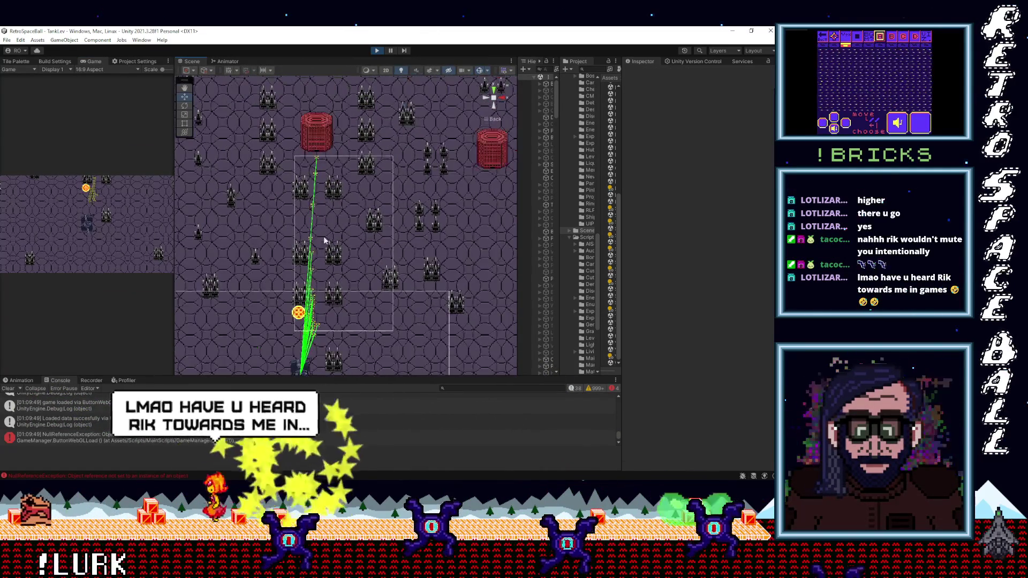
scroll(342, 251, up, 4)
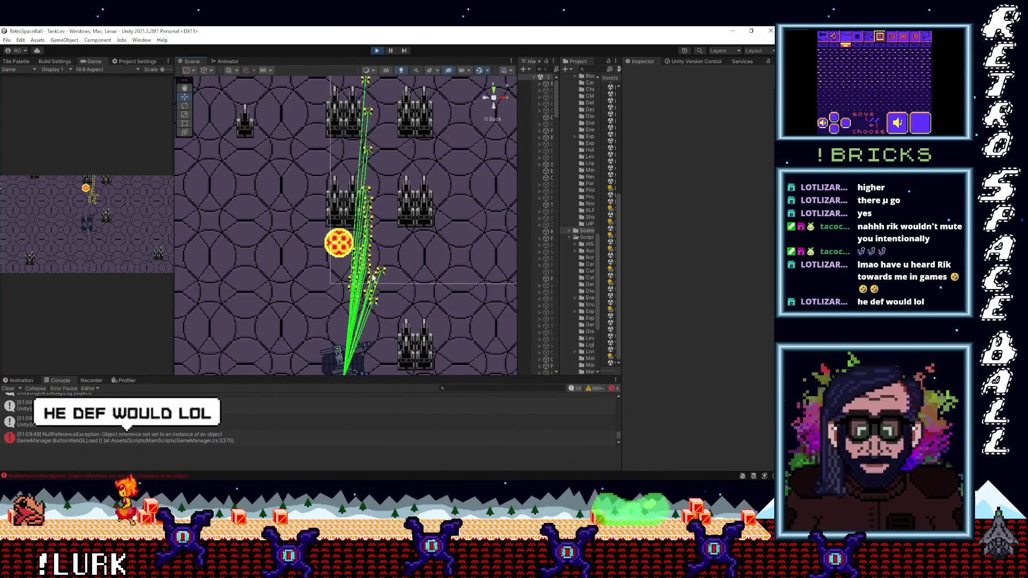
scroll(386, 310, down, 2)
scroll(380, 283, up, 2)
scroll(420, 232, down, 2)
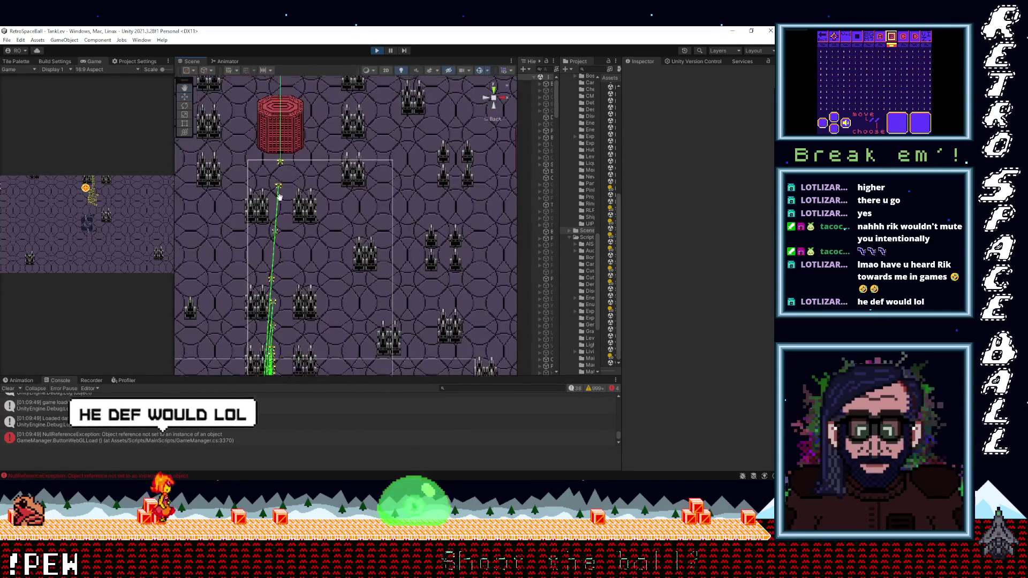
scroll(351, 245, down, 2)
scroll(350, 244, down, 2)
mouse_move(390, 233)
mouse_down()
mouse_move(272, 288)
mouse_move(297, 309)
mouse_move(381, 242)
mouse_move(371, 294)
mouse_move(380, 258)
mouse_up()
scroll(347, 259, up, 3)
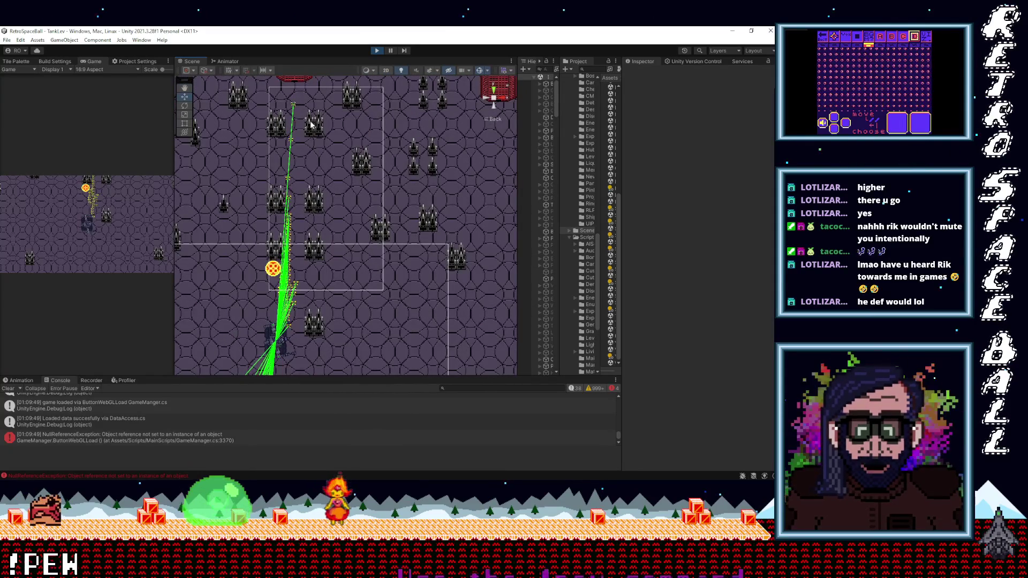
drag(384, 165, 404, 207)
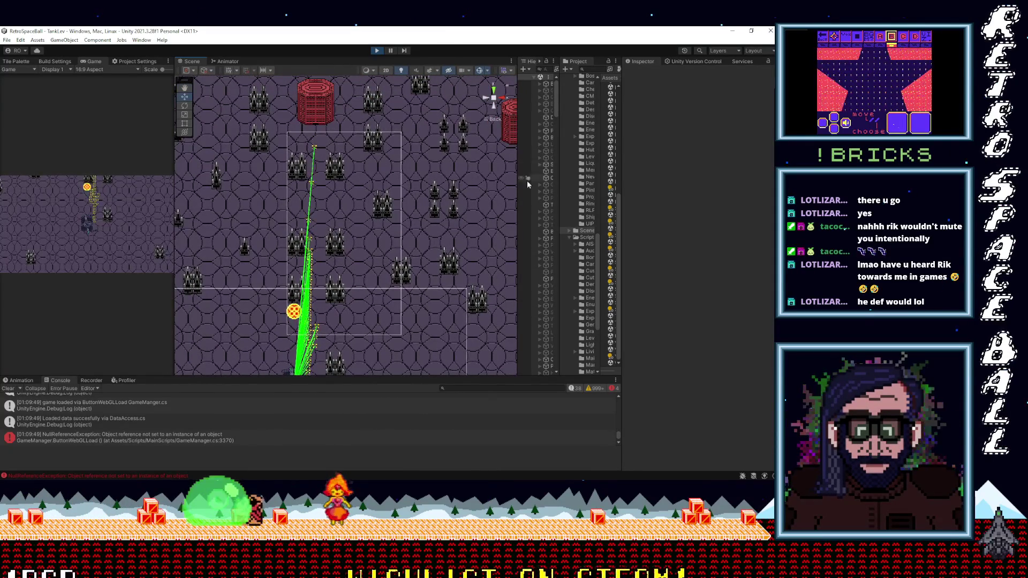
Widen the Hierarchy, inspect DesktopCanvas, and stop the TankLev playtest.
drag(517, 200, 393, 212)
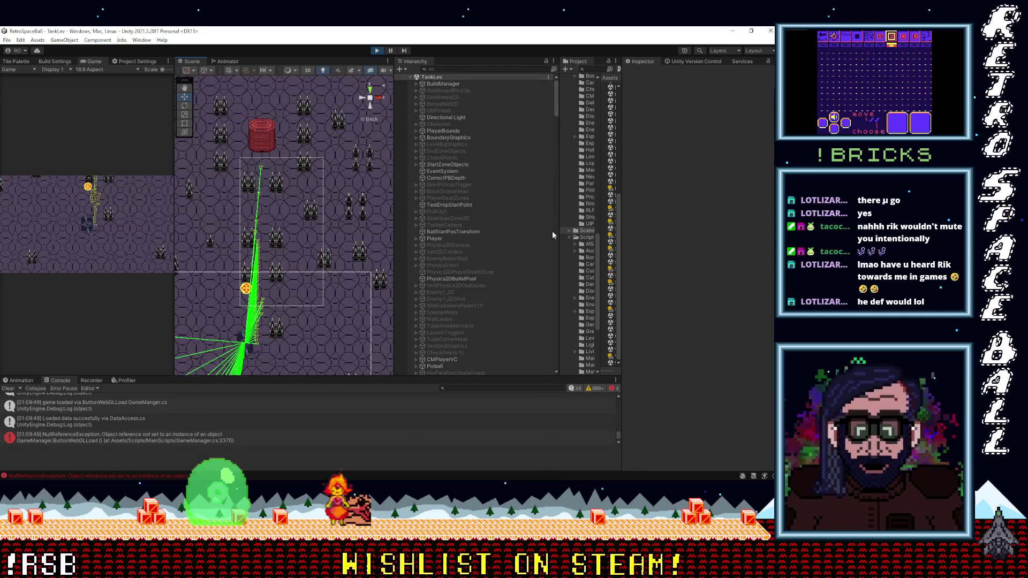
click(261, 279)
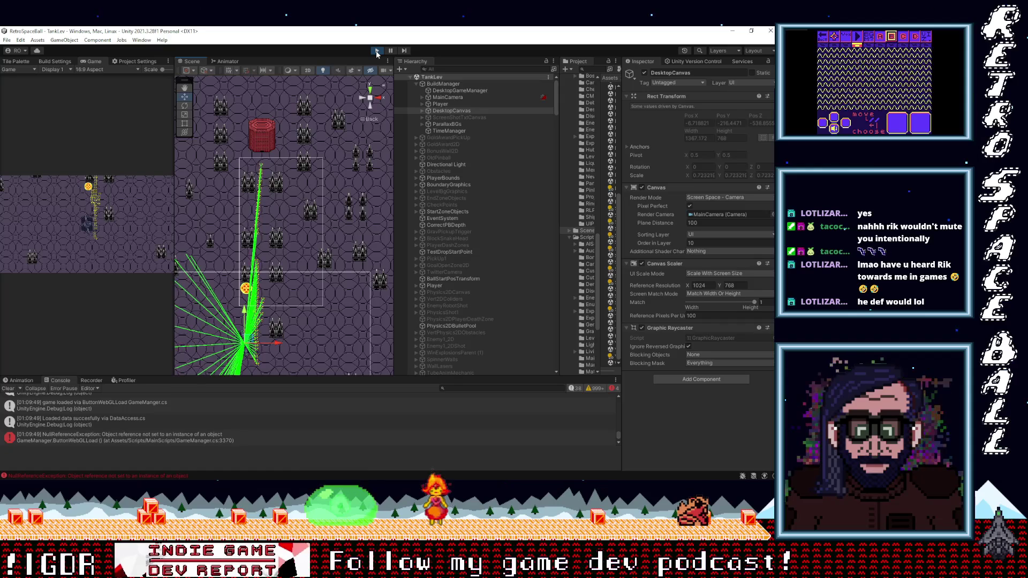
click(377, 51)
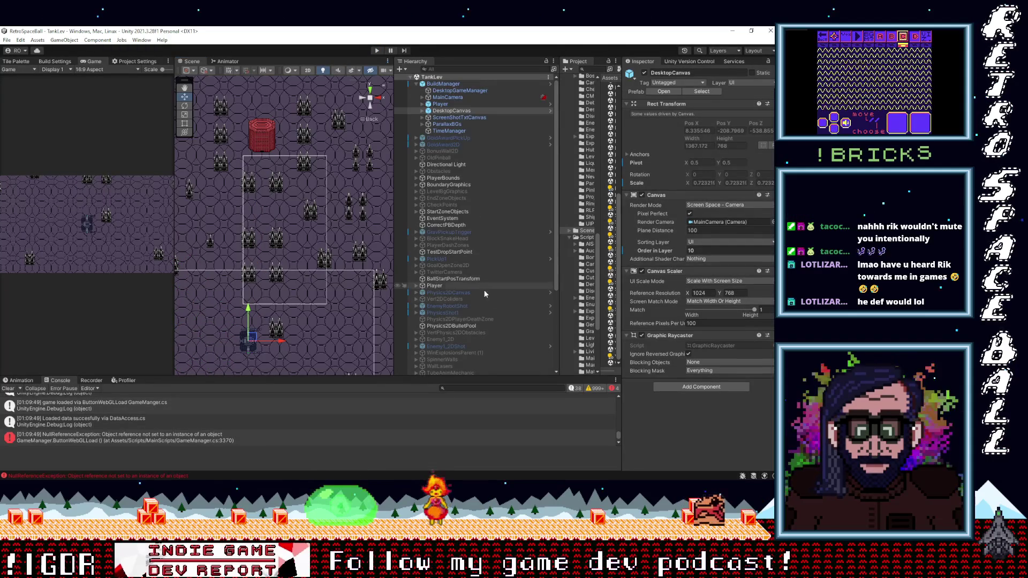
Scroll through the TankLev hierarchy, widen the Project panel and select the Shiplev1 scene.
scroll(482, 284, down, 3)
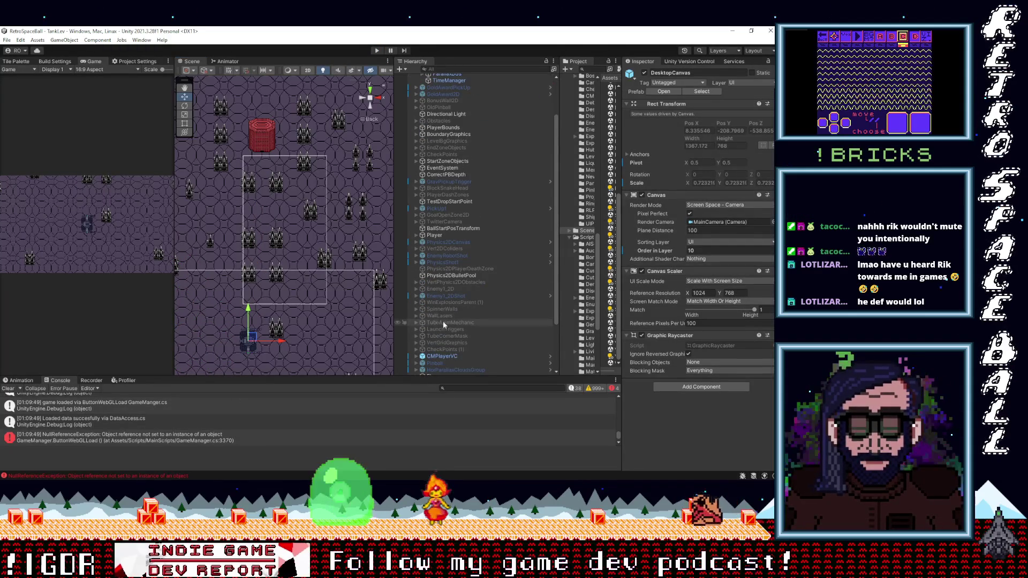
scroll(468, 316, down, 4)
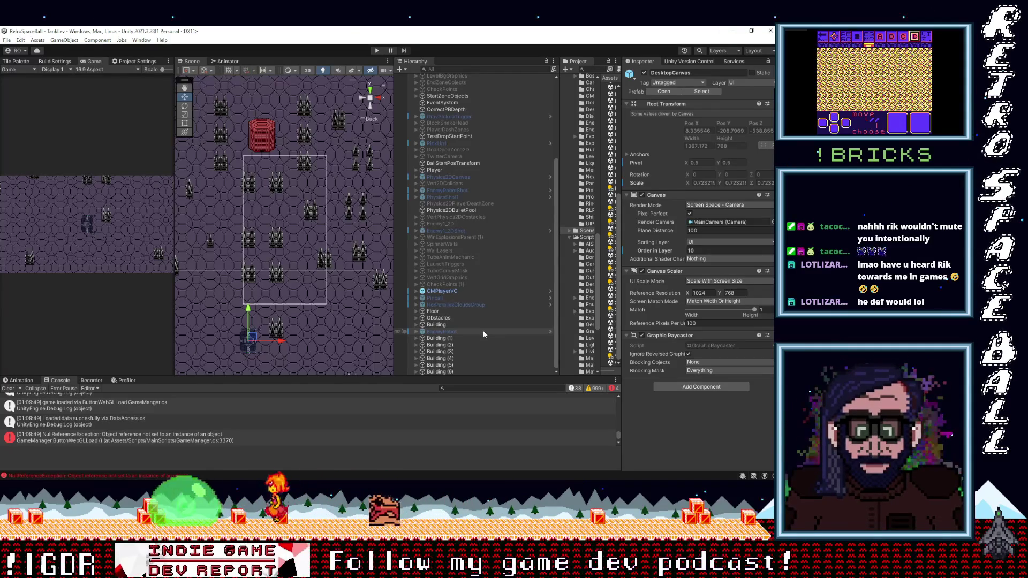
scroll(483, 335, up, 2)
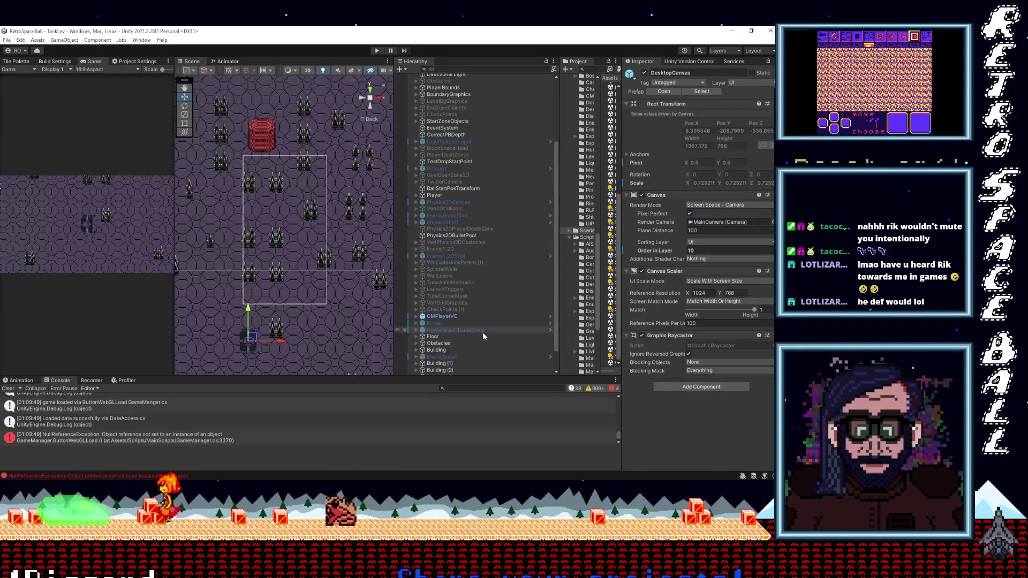
scroll(482, 336, up, 4)
drag(557, 287, 472, 286)
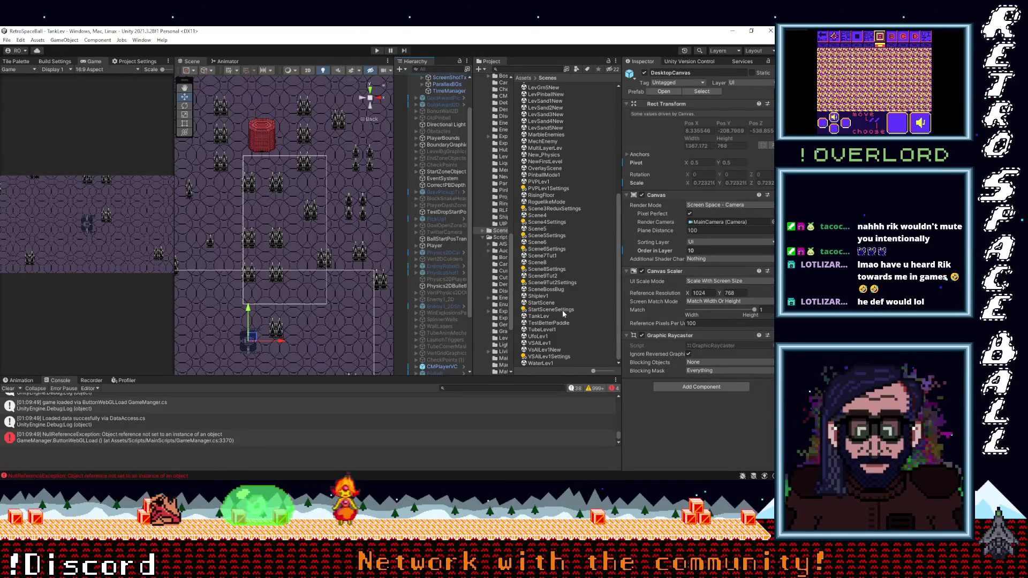
click(545, 298)
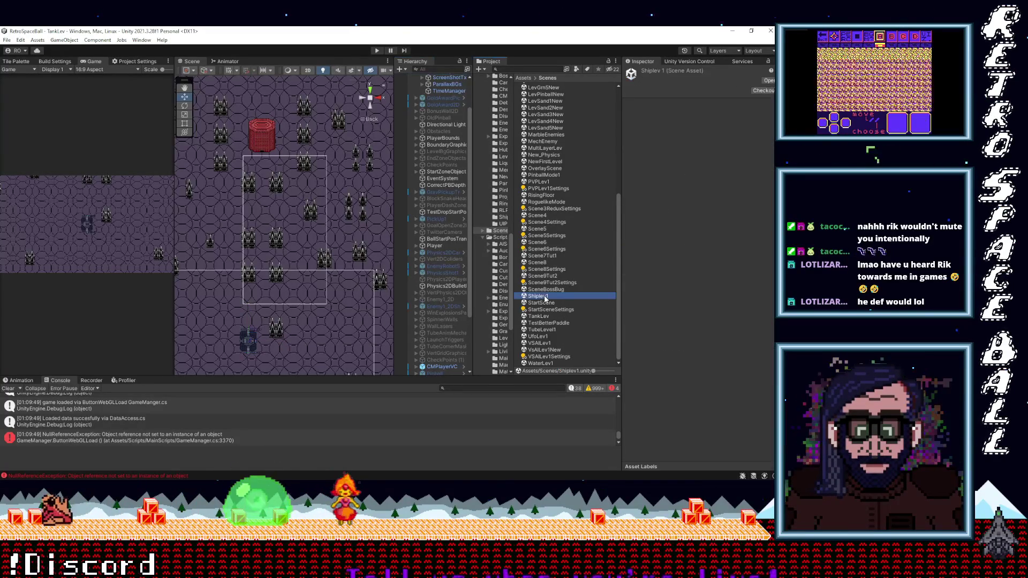
Open Shiplev1 and pan and zoom the Scene view onto the purple ship room.
double_click(545, 298)
drag(327, 266, 284, 333)
mouse_move(260, 188)
mouse_down()
mouse_move(289, 333)
mouse_move(285, 221)
mouse_move(275, 281)
mouse_move(308, 249)
mouse_move(281, 280)
mouse_up()
scroll(288, 333, down, 4)
scroll(280, 283, up, 5)
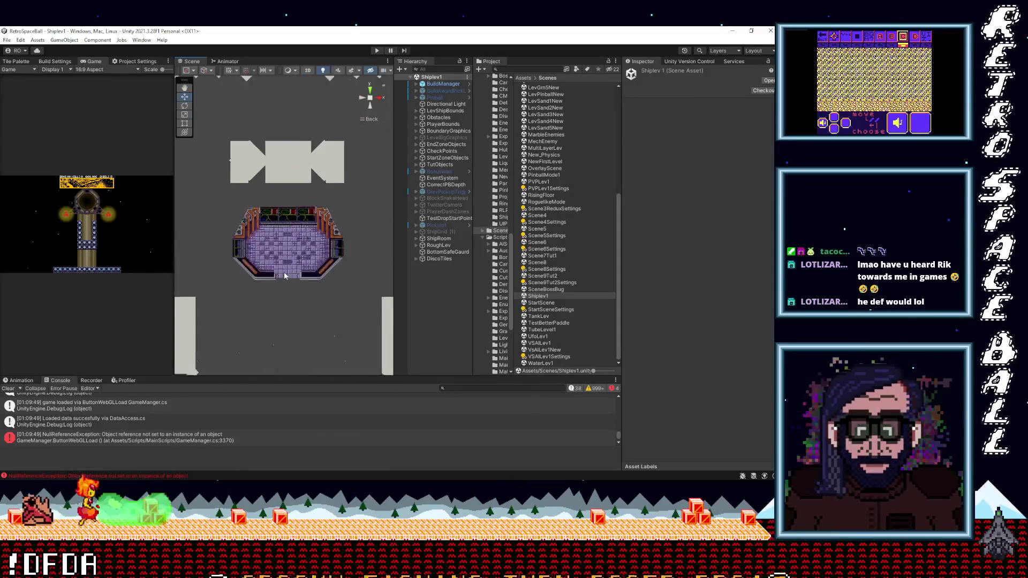
drag(282, 306, 265, 253)
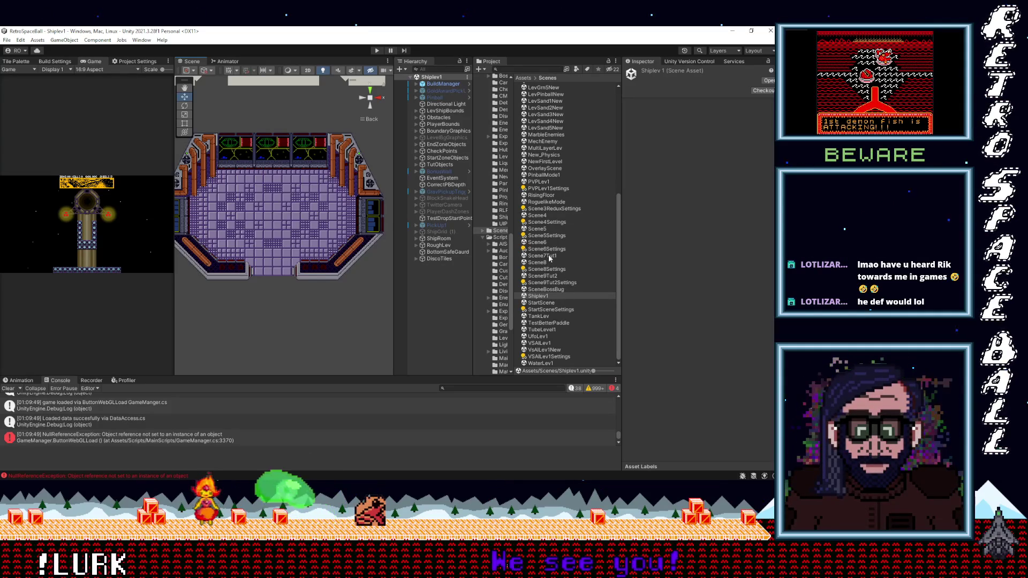
scroll(548, 258, up, 2)
scroll(548, 255, up, 2)
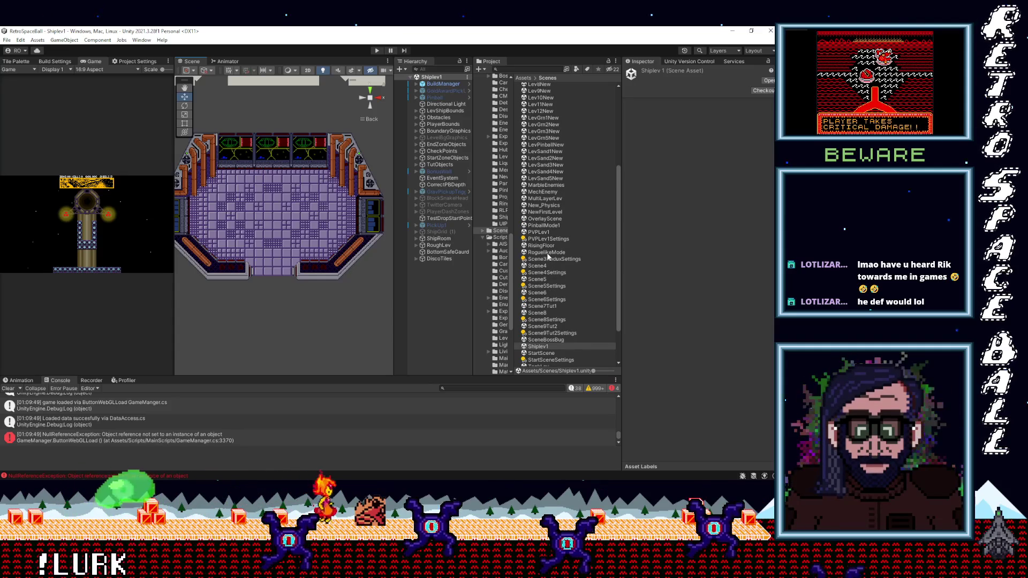
Open the RoguelikeMode scene from Assets/Scenes and enter Play mode.
click(547, 253)
double_click(547, 253)
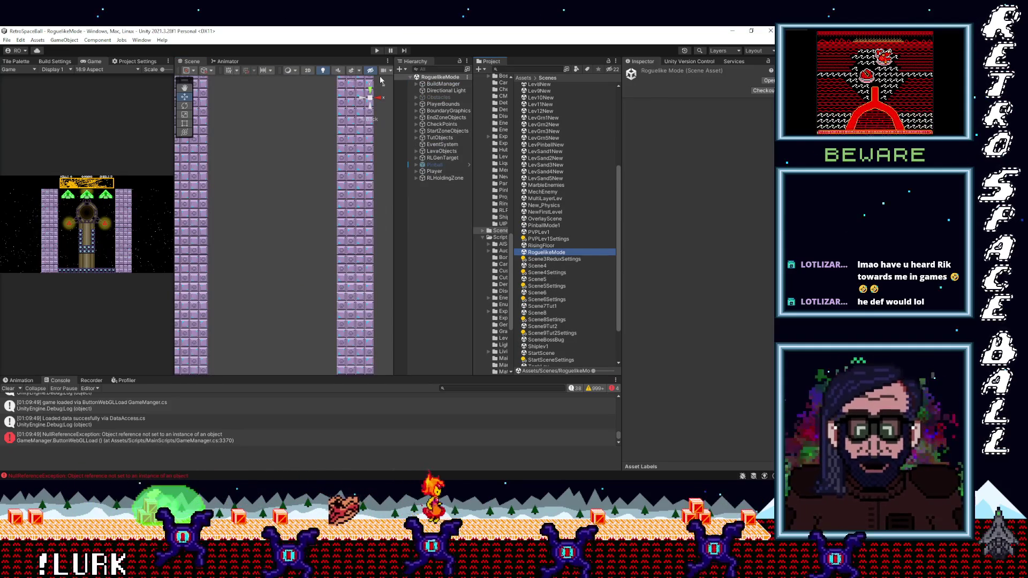
click(376, 51)
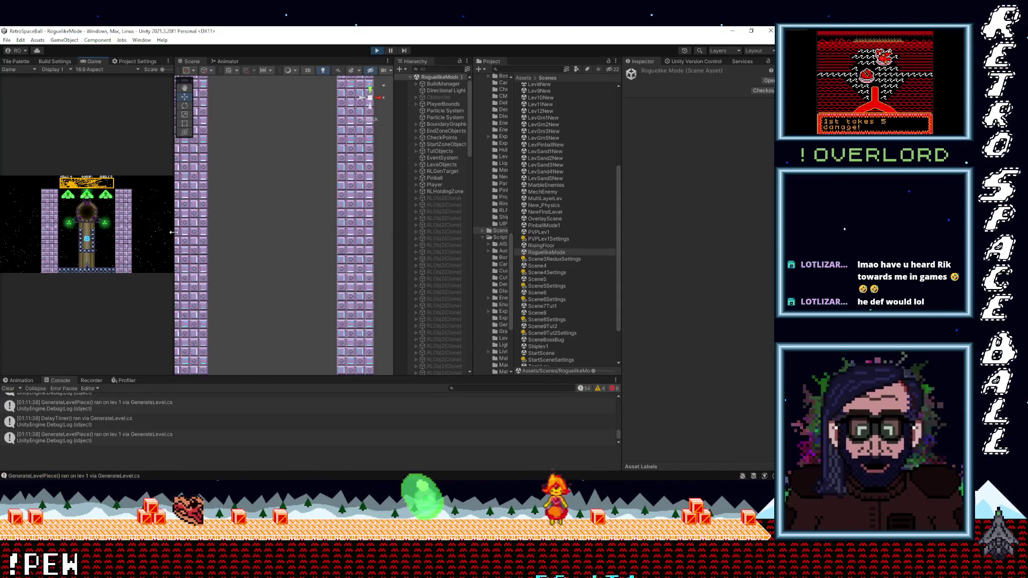
Rebalance the Game/Scene split, check Scene9Tut2Settings, and zoom the Scene view along the purple pillars.
drag(174, 235, 408, 236)
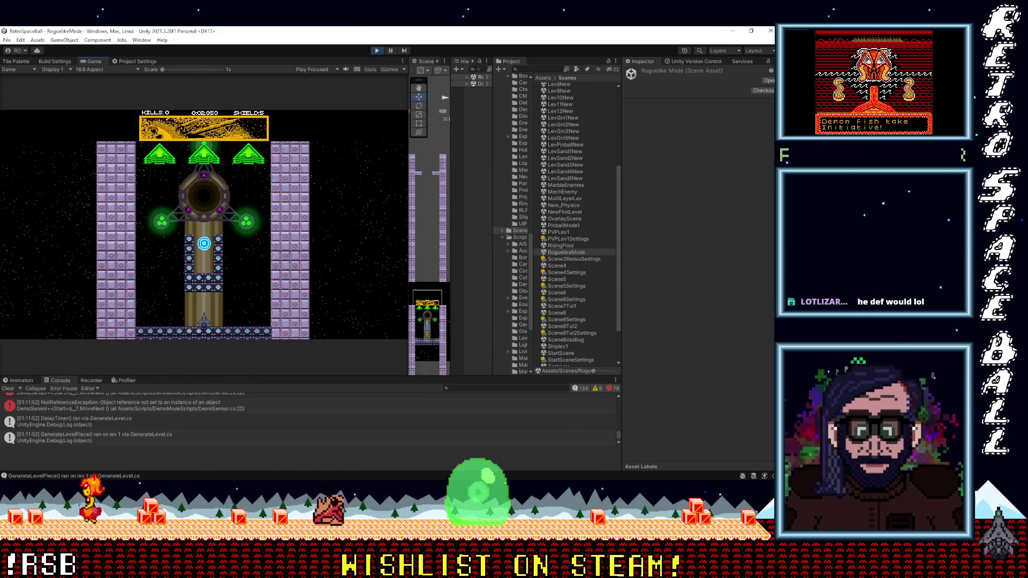
click(571, 333)
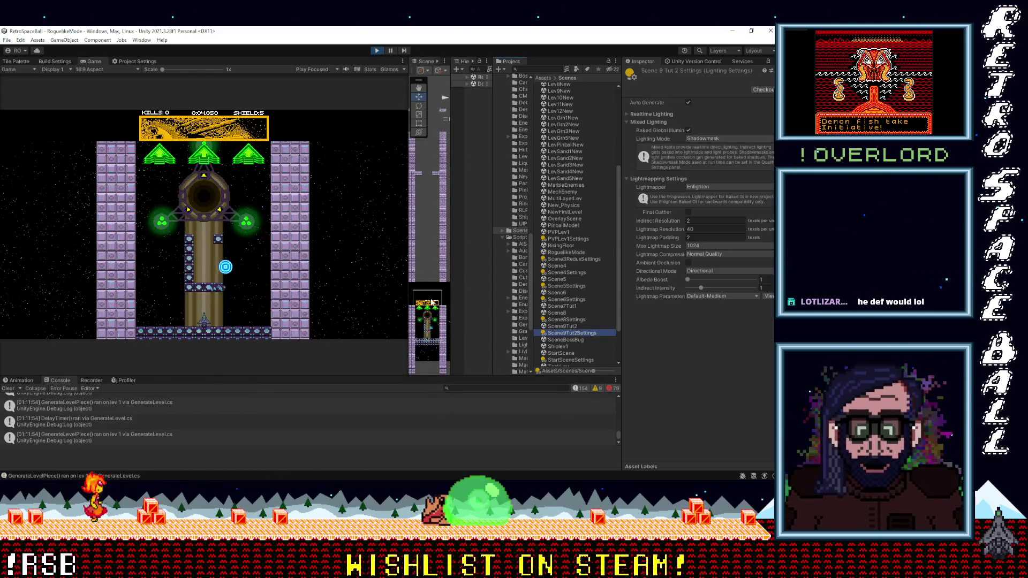
drag(408, 287, 161, 287)
scroll(331, 360, down, 5)
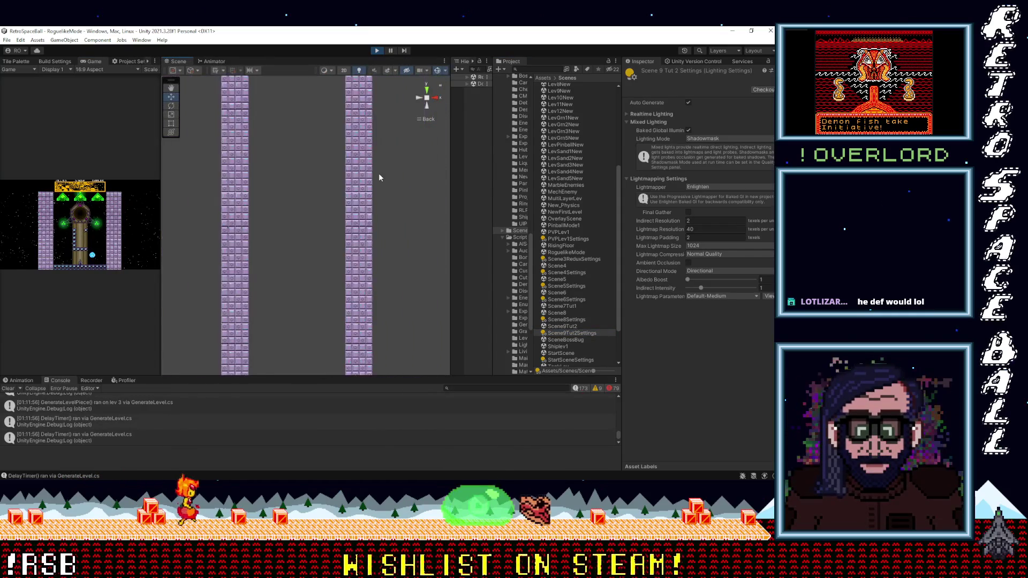
drag(331, 360, 316, 390)
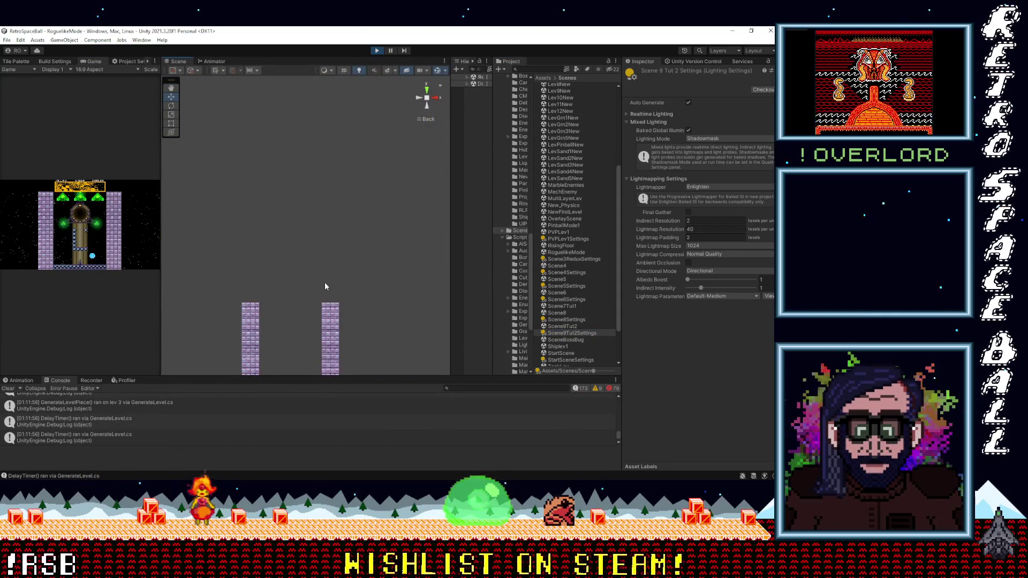
scroll(325, 281, down, 5)
scroll(318, 305, down, 5)
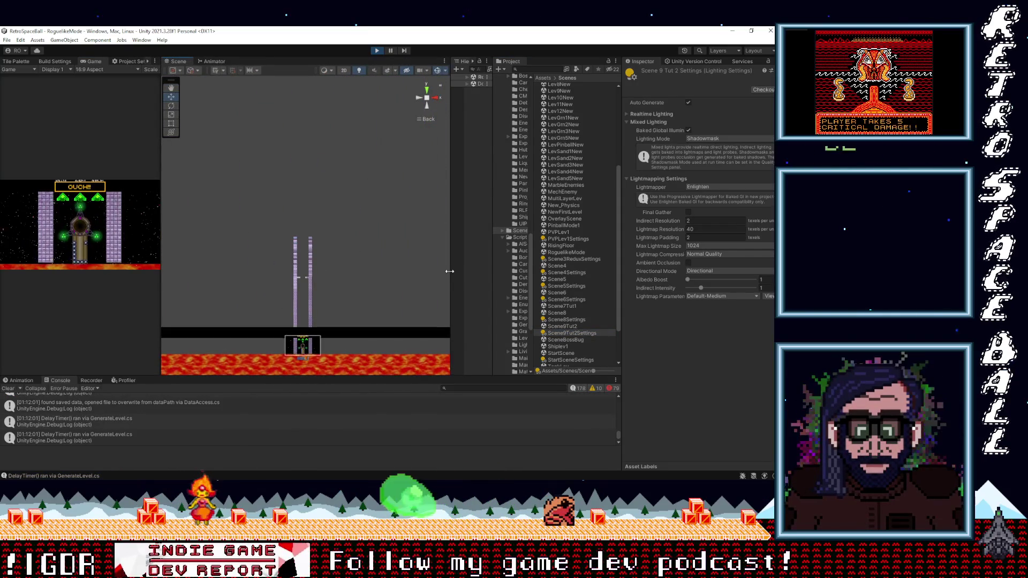
Widen the Hierarchy and pan the Scene view down to the lower pillars and lava floor.
drag(447, 271, 369, 257)
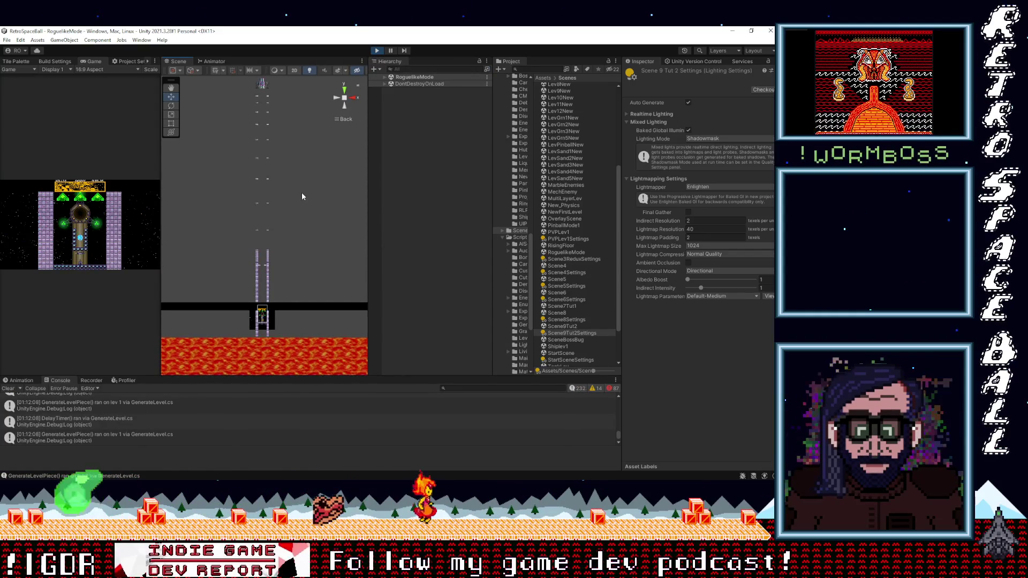
scroll(300, 195, up, 3)
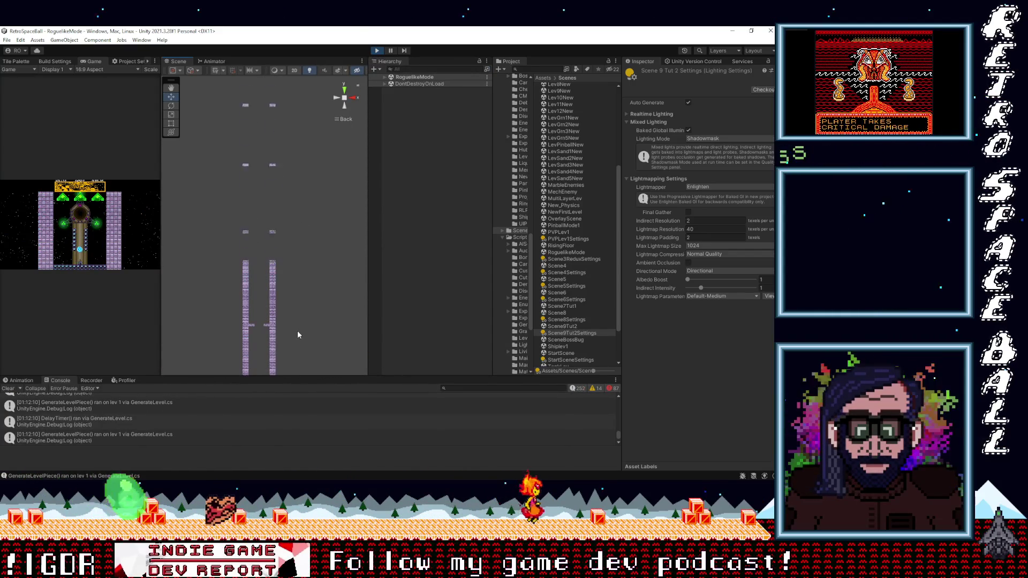
scroll(267, 310, up, 1)
scroll(267, 313, up, 5)
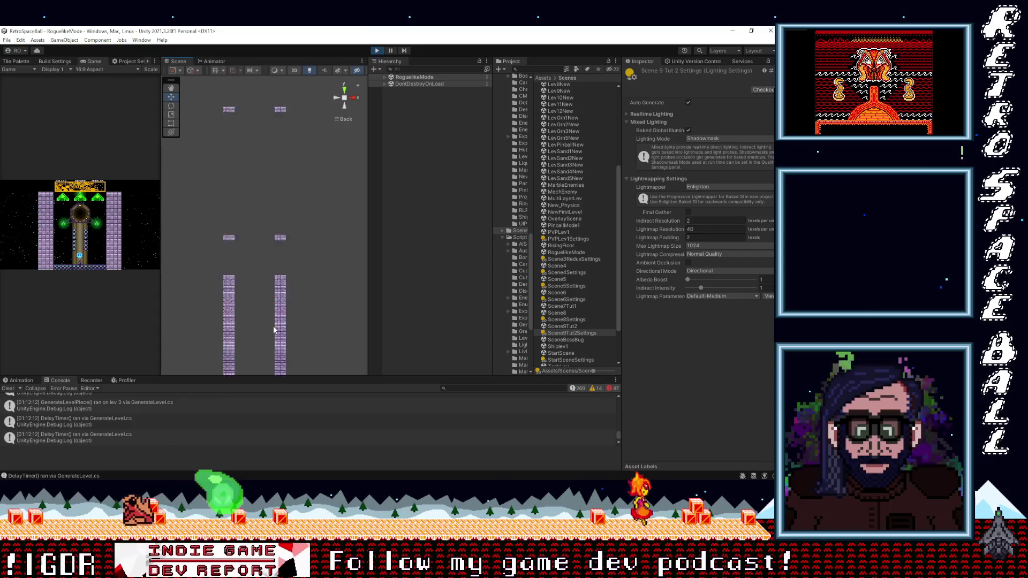
mouse_move(286, 329)
mouse_down()
mouse_move(303, 106)
mouse_move(252, 371)
mouse_move(266, 278)
mouse_up()
scroll(297, 259, up, 2)
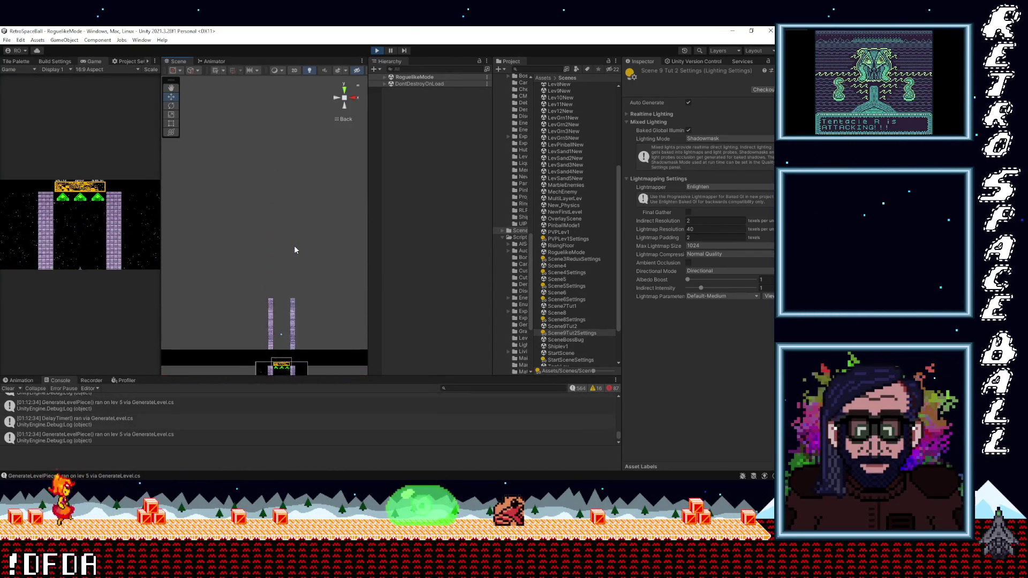
drag(301, 330, 298, 190)
drag(297, 310, 285, 163)
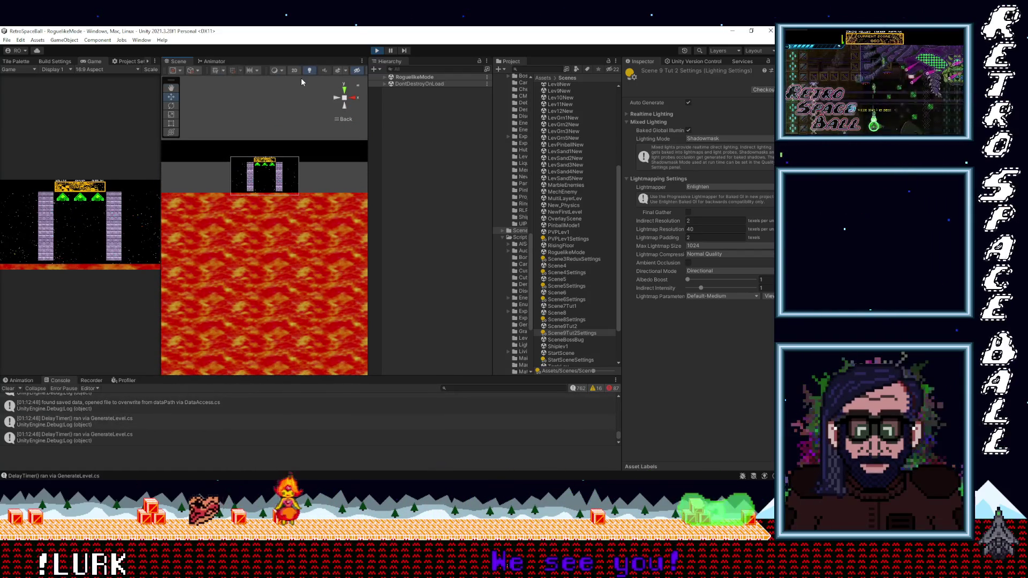
Stop the RoguelikeMode playtest and load the HubWorld scene from the Scenes folder.
click(377, 51)
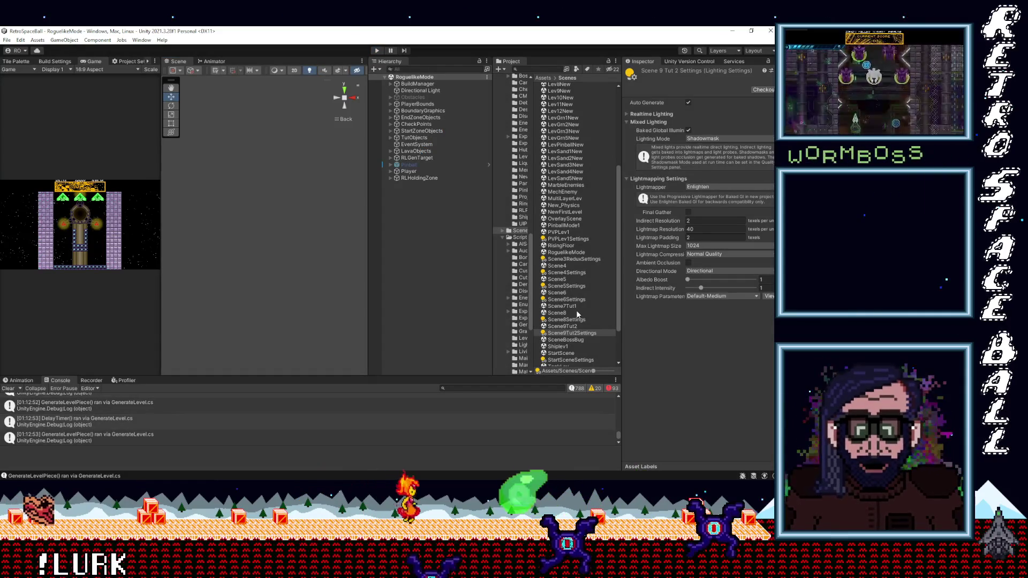
scroll(583, 320, up, 5)
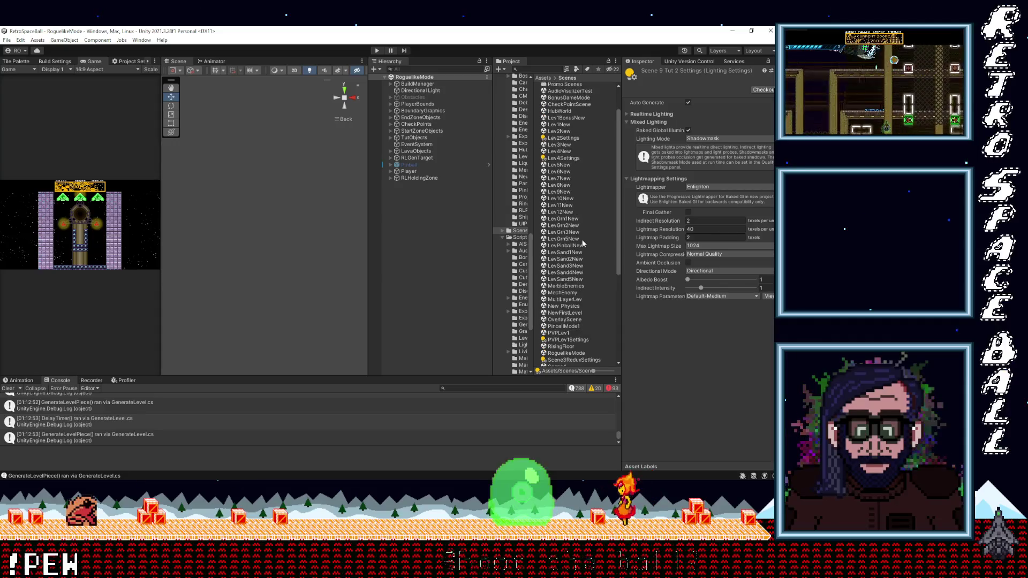
scroll(583, 246, up, 3)
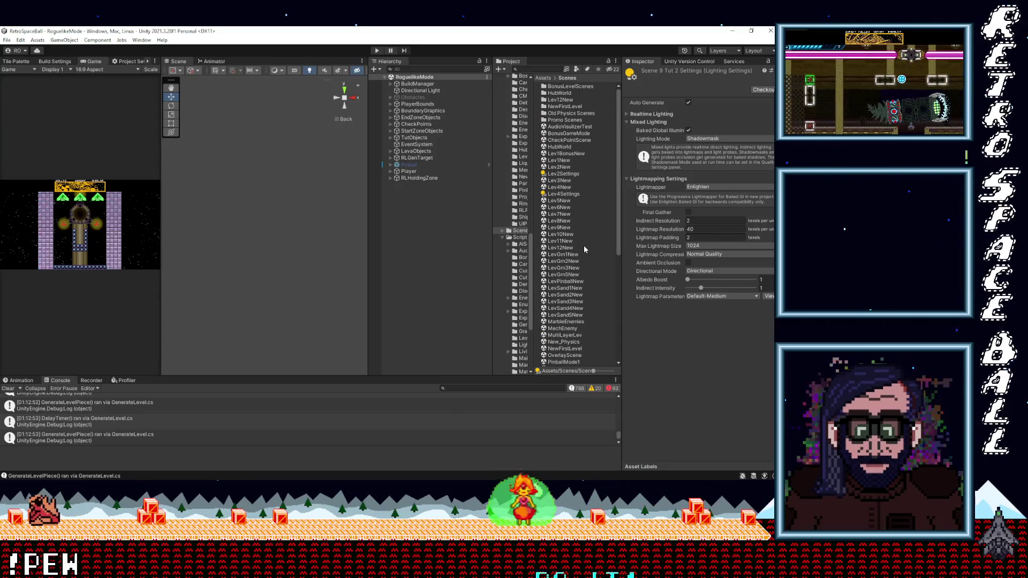
click(568, 149)
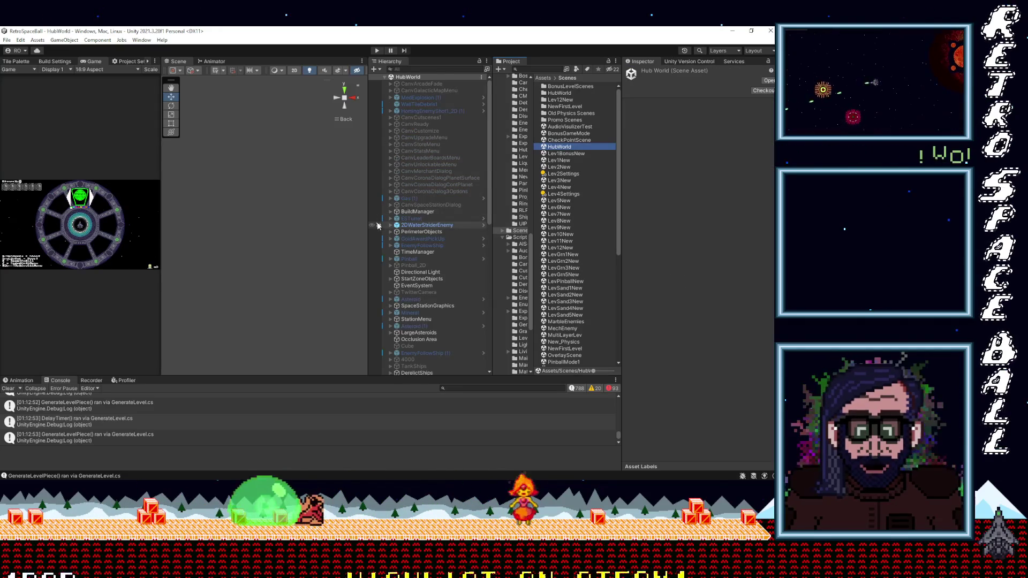
Frame and deactivate ShipTankSwitcher, then select Planet4FindZone to view its scripts.
drag(367, 272, 259, 272)
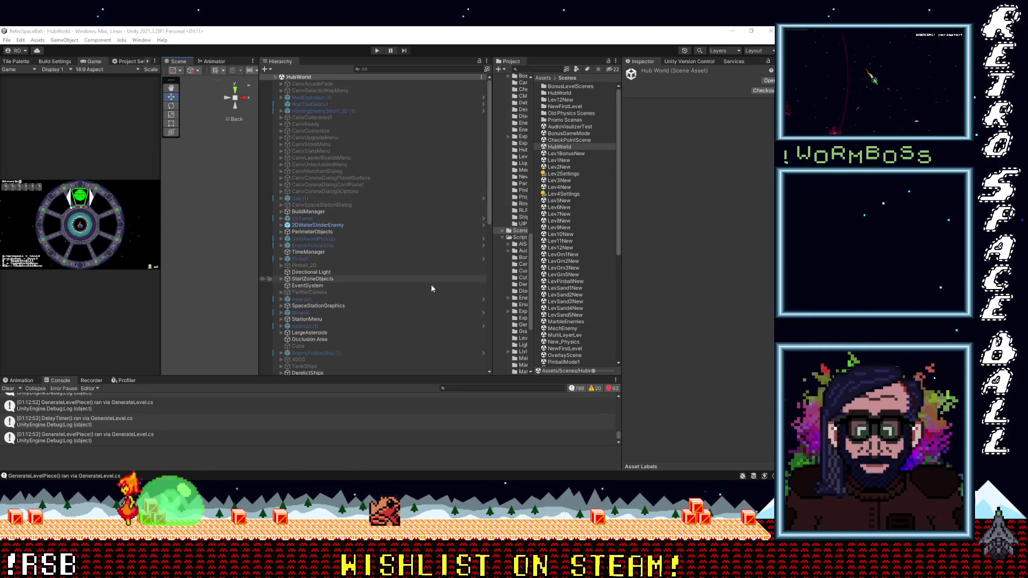
scroll(428, 267, down, 15)
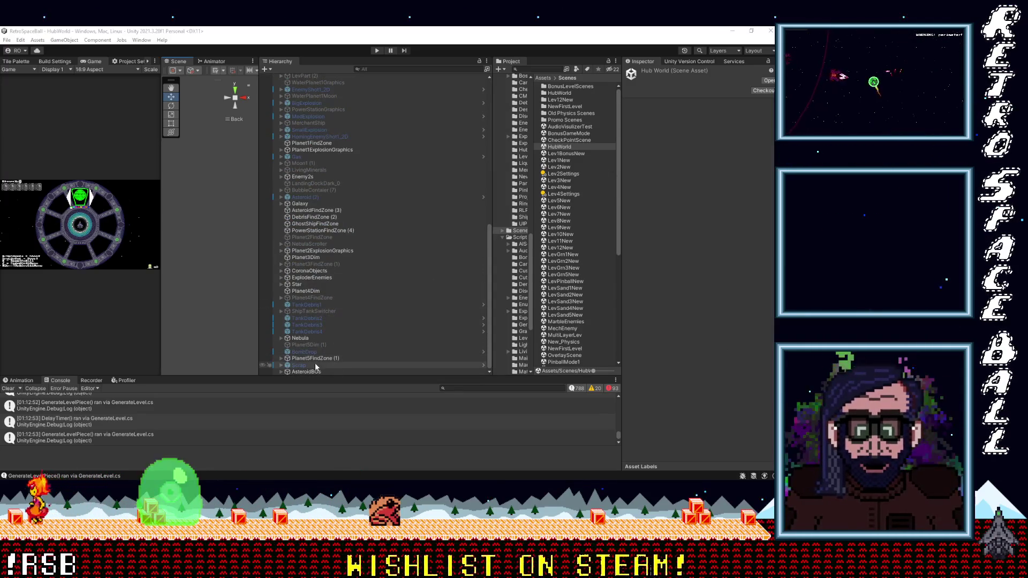
click(309, 313)
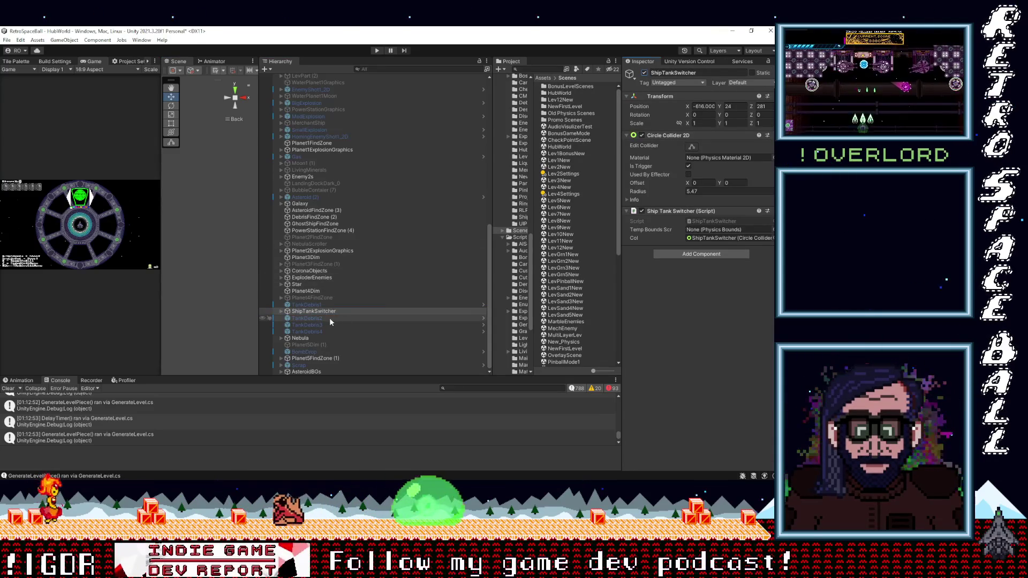
double_click(348, 310)
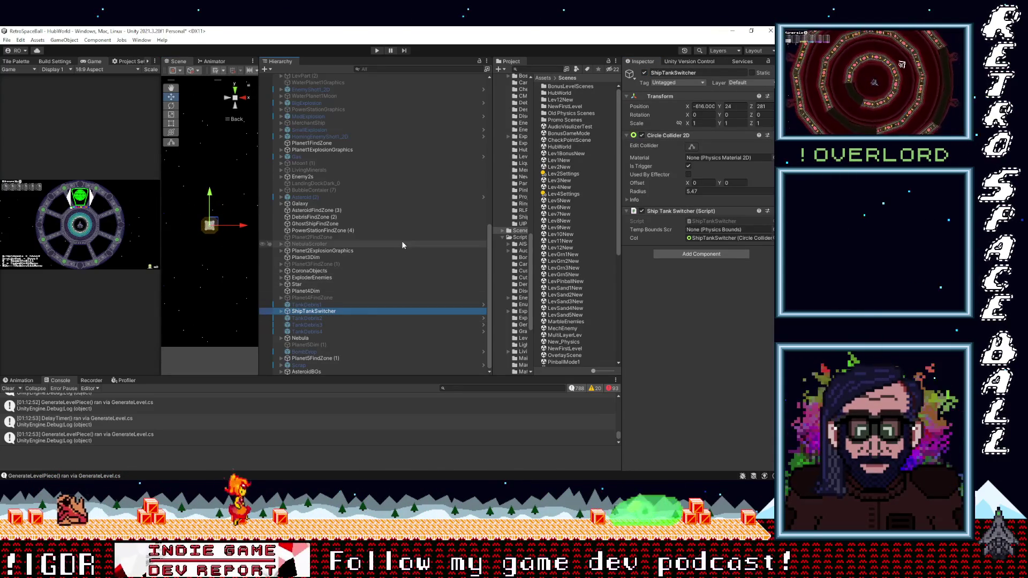
click(645, 74)
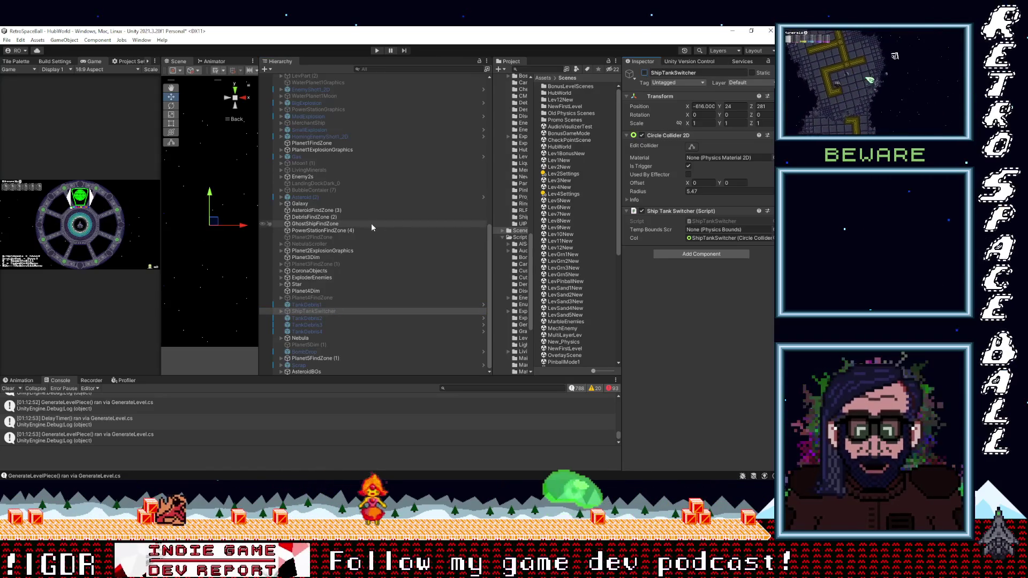
click(304, 298)
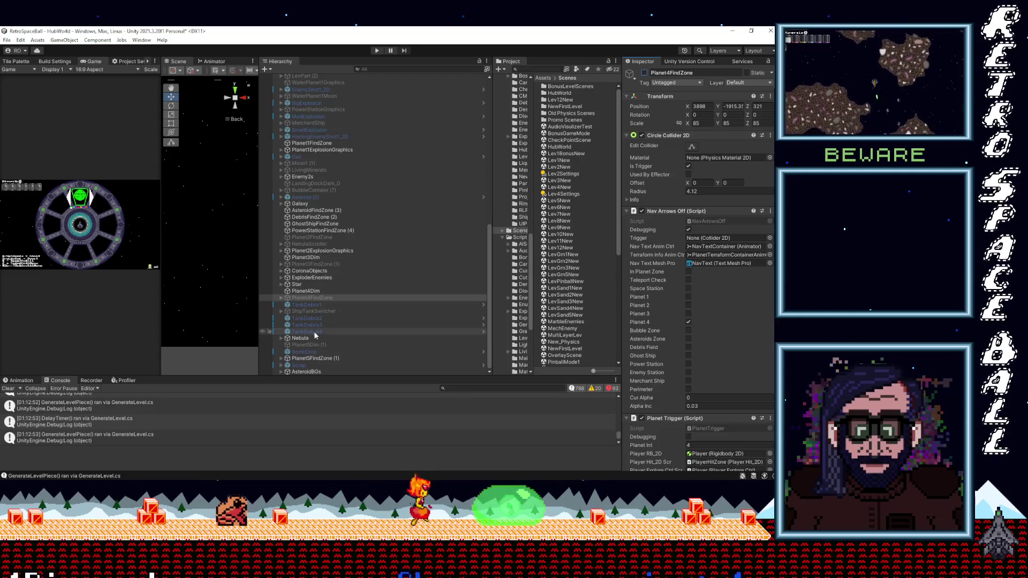
Inspect Planet5Dim (1), Planet5FindZone (1) and PowerStationFindZone (4).
click(313, 345)
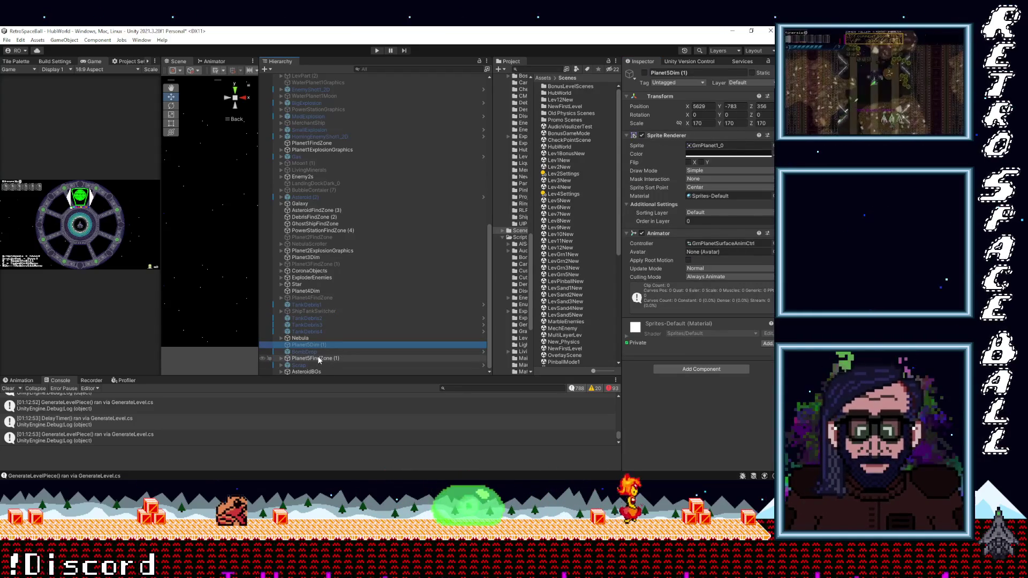
click(319, 358)
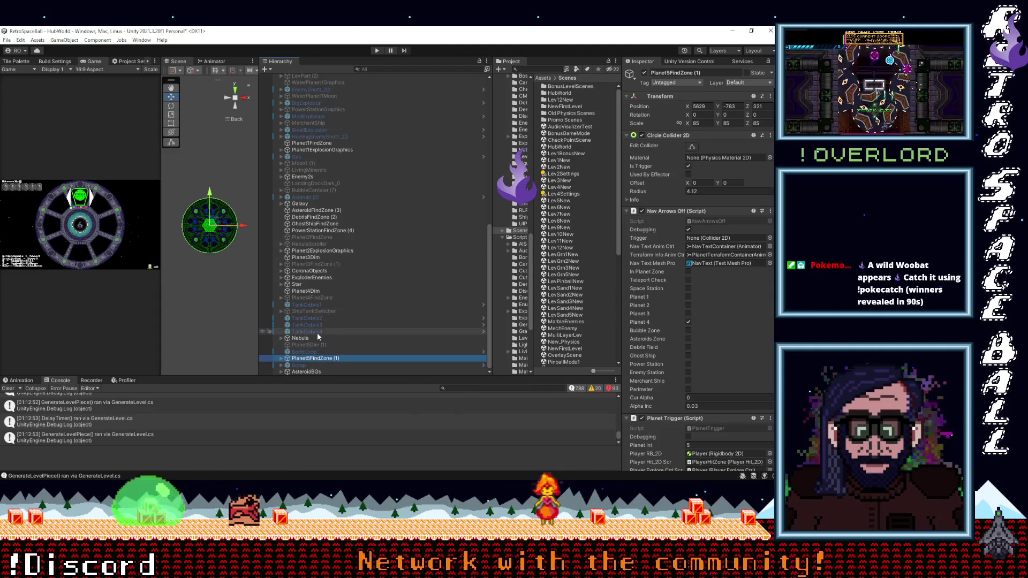
scroll(317, 332, up, 2)
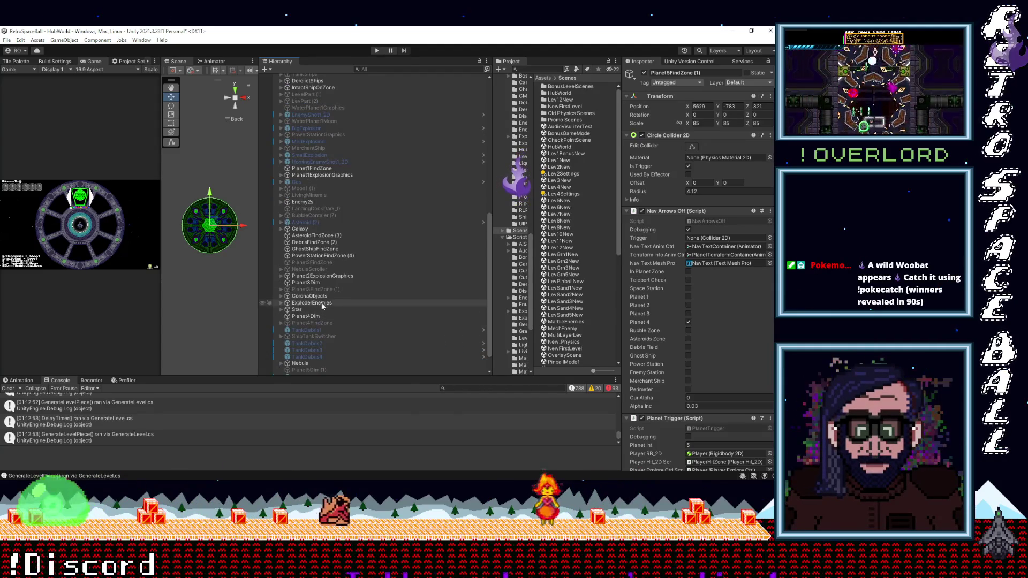
click(326, 257)
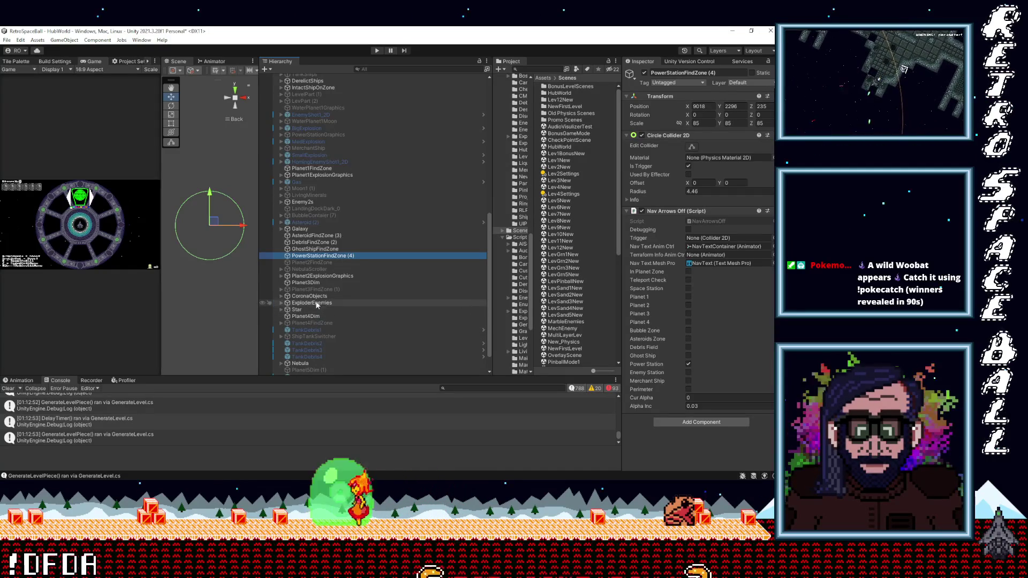
Frame Planet2FindZone, GhostShipFindZone, DebrisFindZone (2), AsteroidFindZone (3), PowerStationFindZone (4) and BubbleContaier (7) in the Scene.
double_click(311, 264)
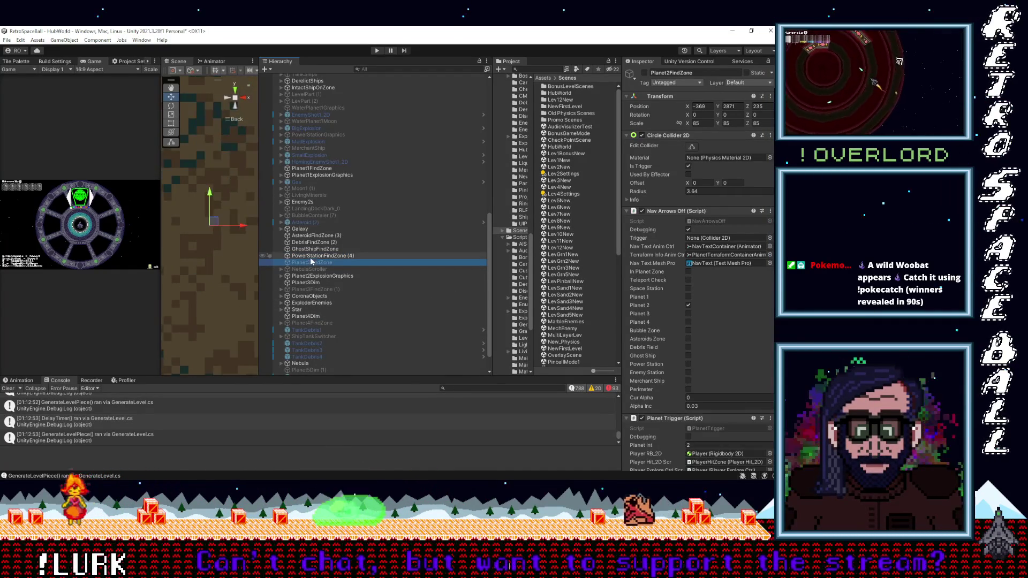
double_click(315, 249)
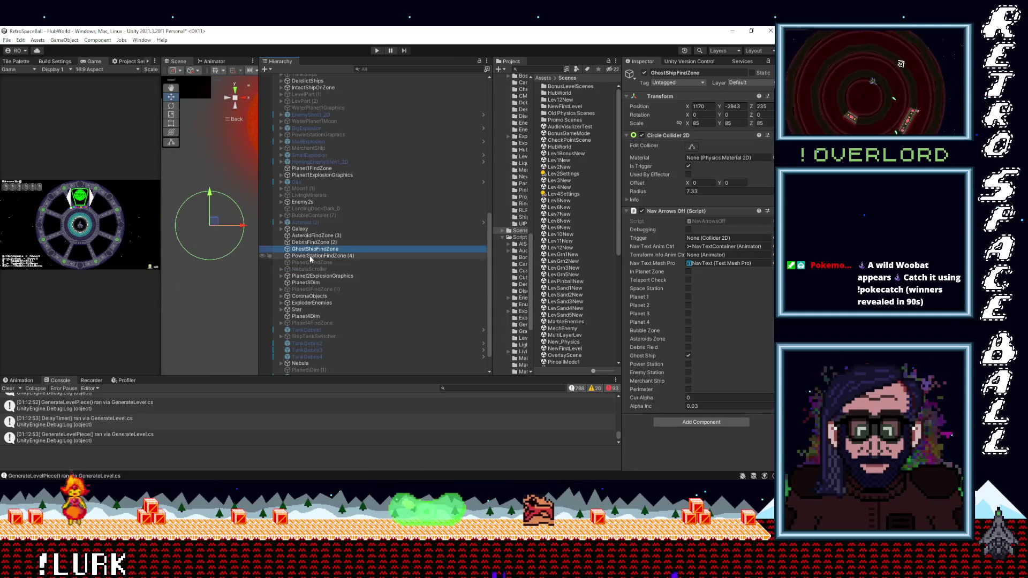
double_click(309, 242)
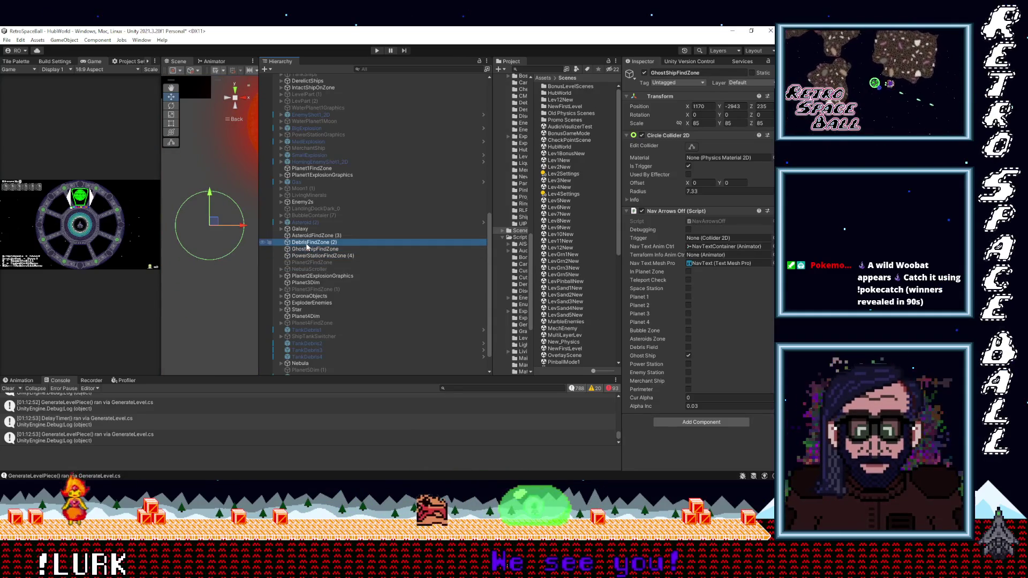
click(307, 236)
double_click(308, 236)
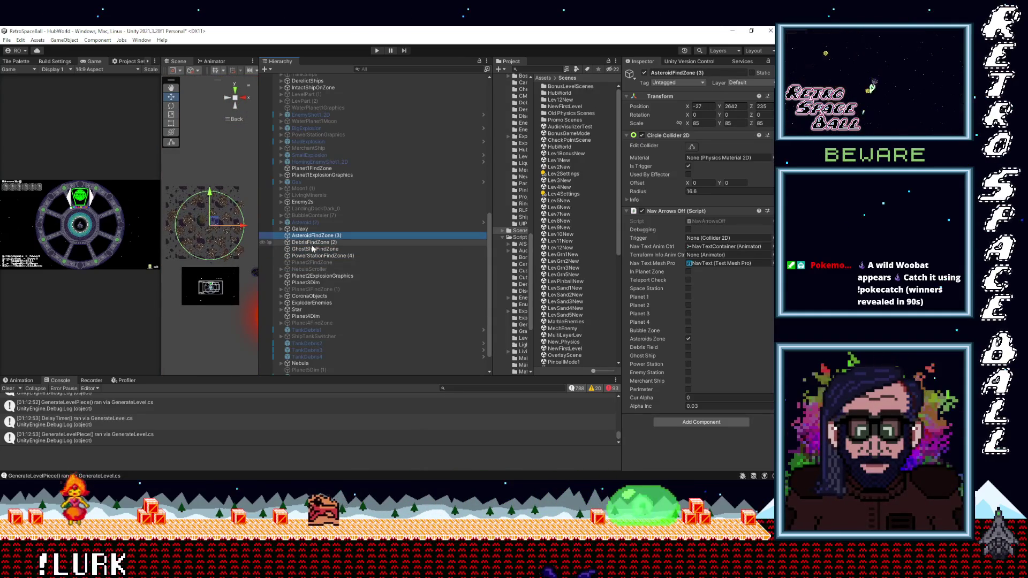
double_click(305, 255)
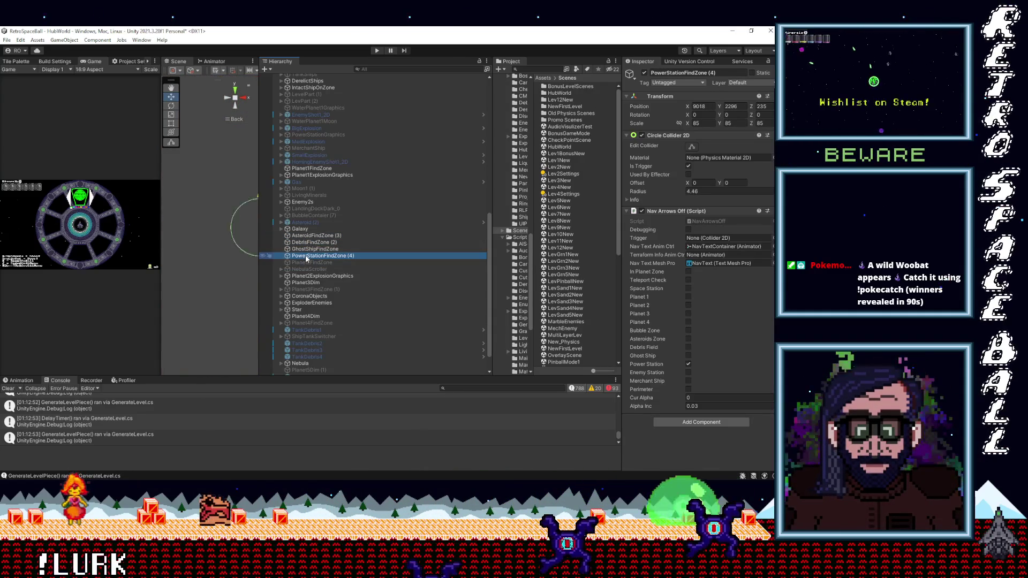
scroll(313, 243, up, 2)
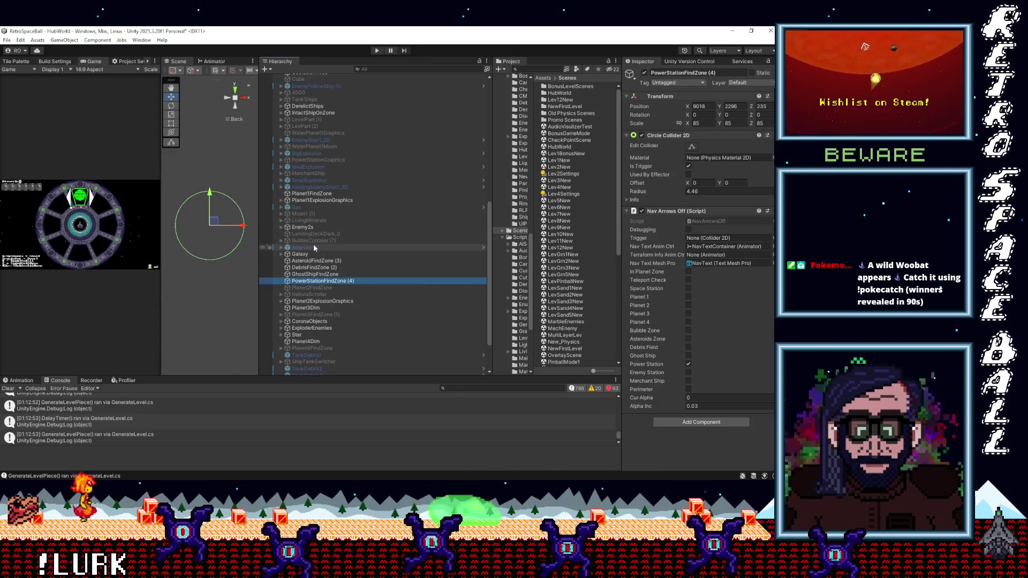
scroll(313, 244, up, 2)
double_click(309, 266)
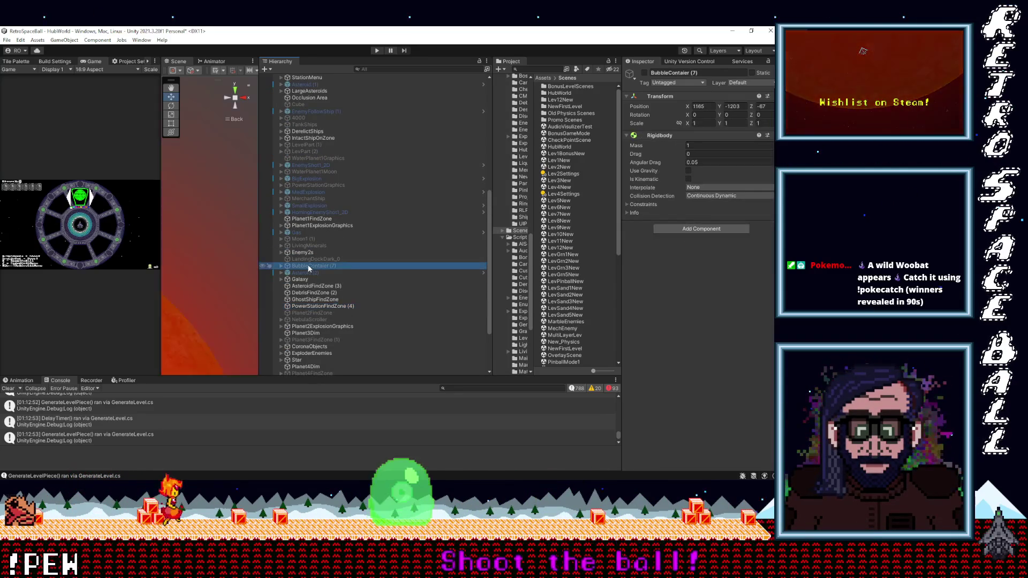
Temporarily activate BubbleContaier (7), frame its Graphics child, then deactivate it again.
click(645, 72)
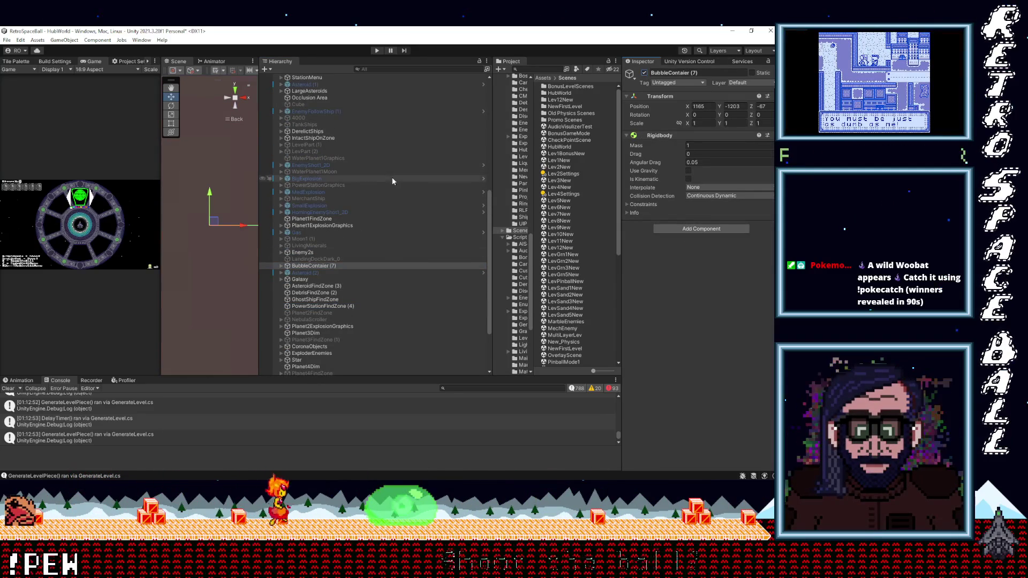
click(281, 266)
click(304, 274)
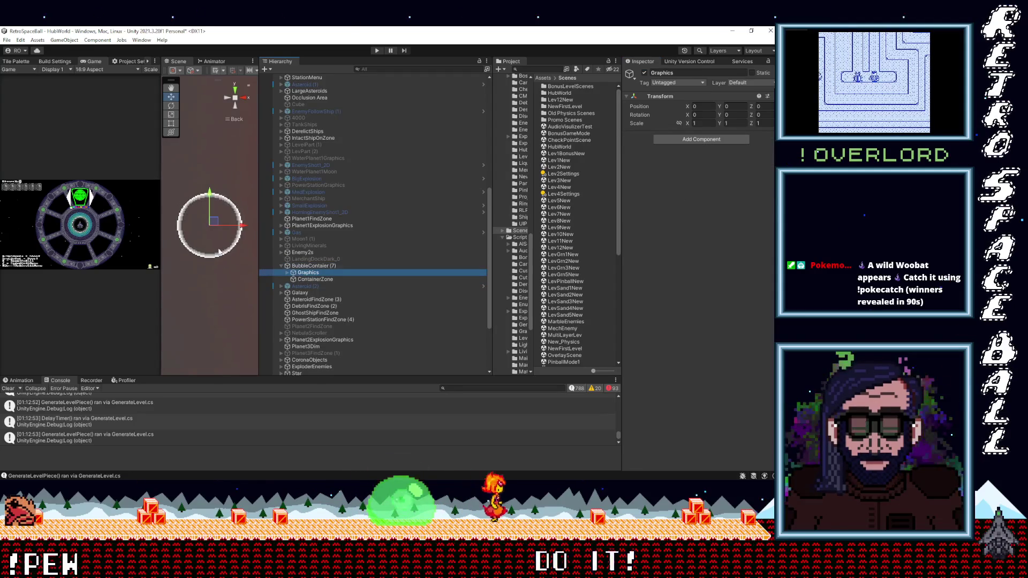
double_click(302, 274)
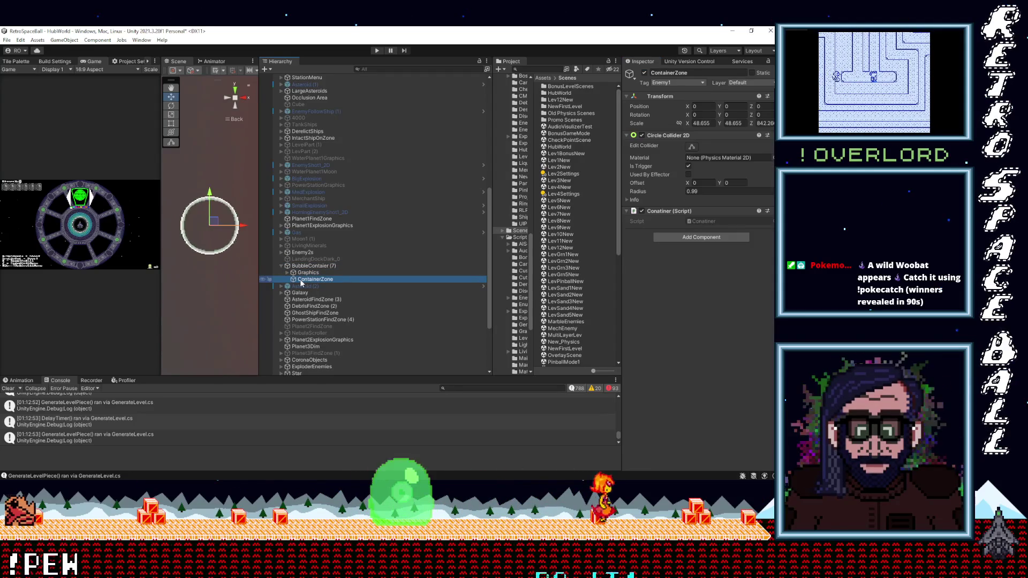
click(308, 267)
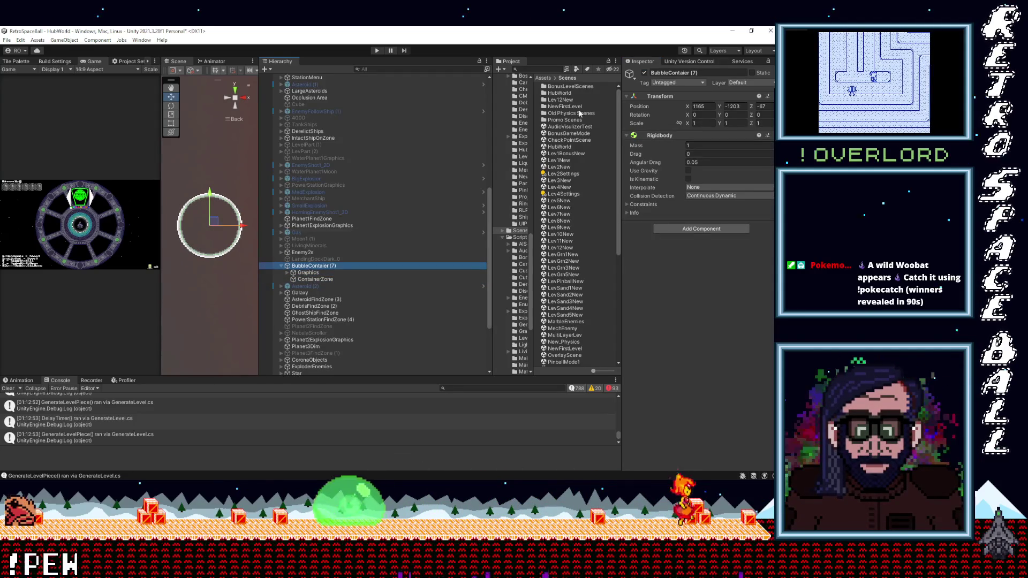
click(644, 74)
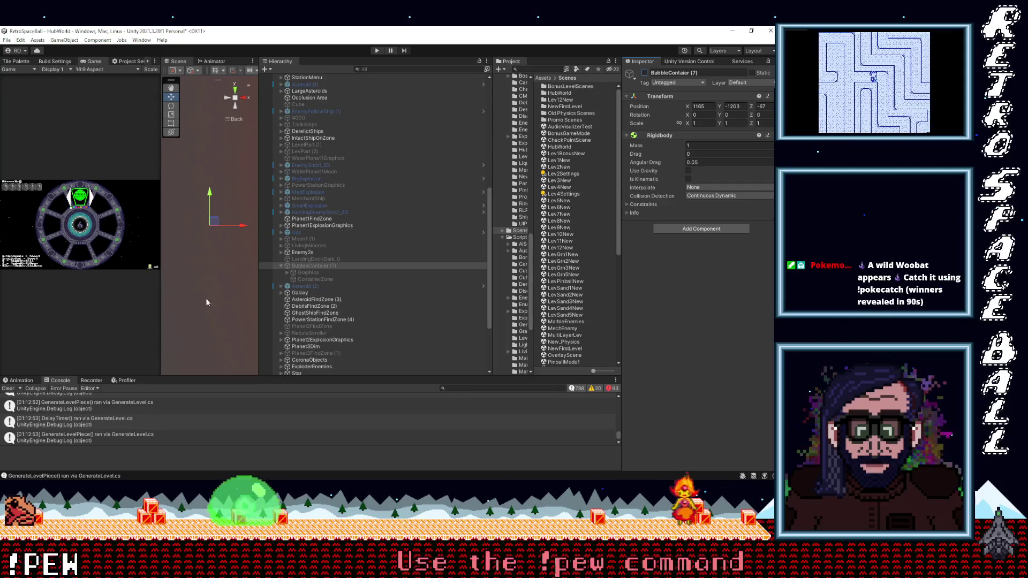
Switch MerchantShip on to view it in the scene, then switch it back off.
scroll(314, 258, up, 2)
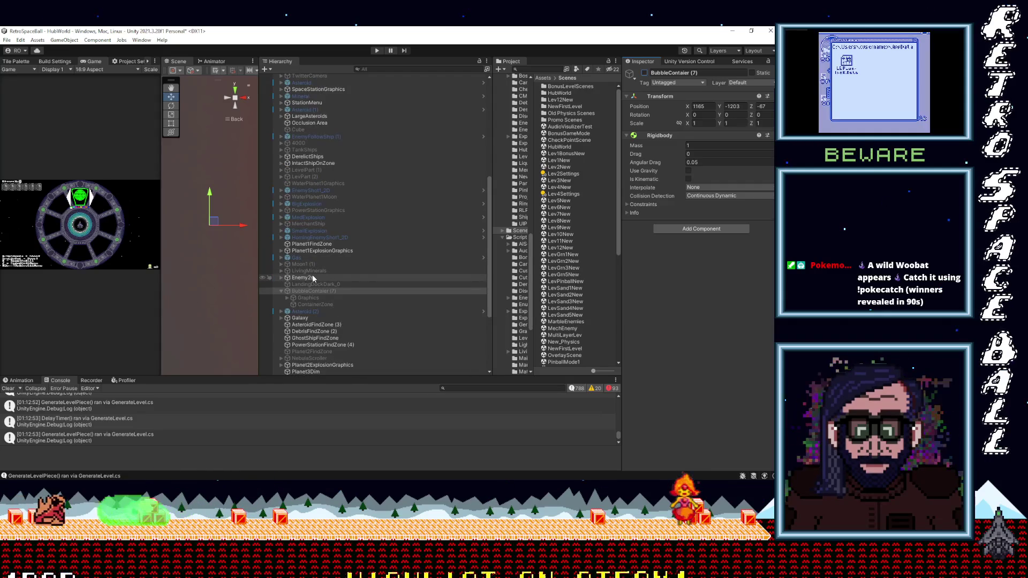
scroll(314, 278, up, 2)
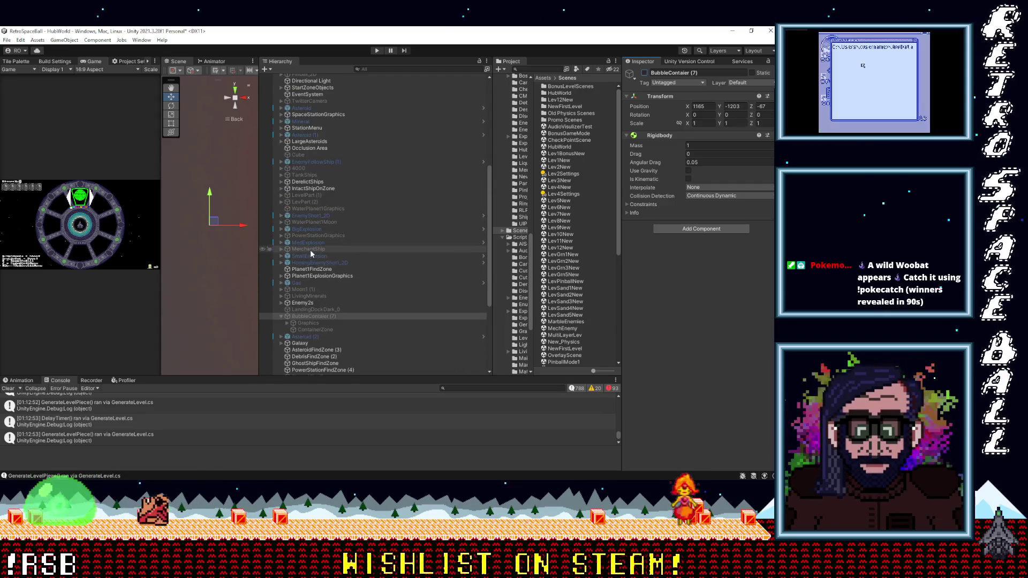
click(310, 250)
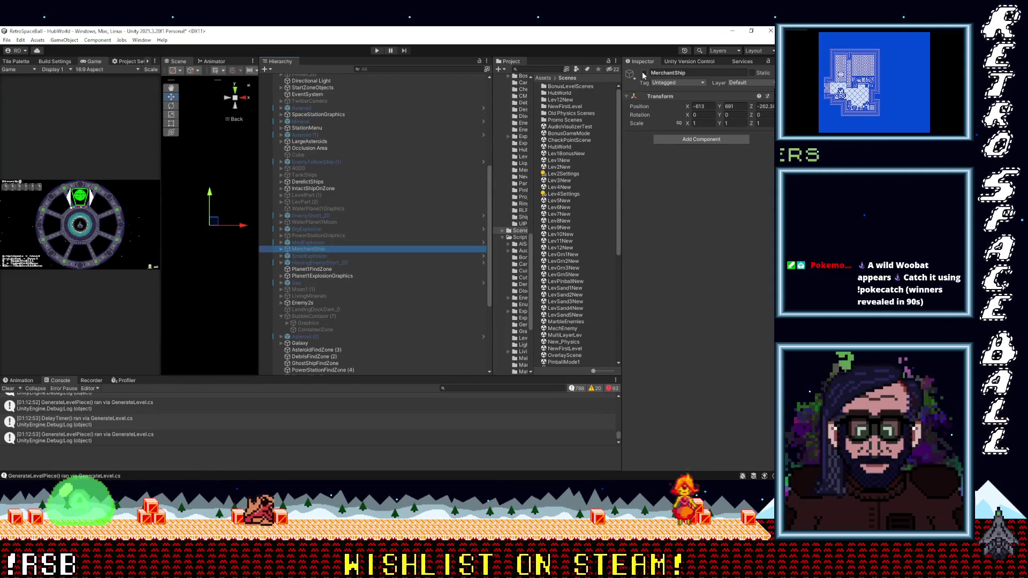
click(644, 74)
scroll(348, 188, down, 7)
scroll(192, 265, up, 5)
scroll(189, 262, up, 5)
scroll(186, 260, down, 5)
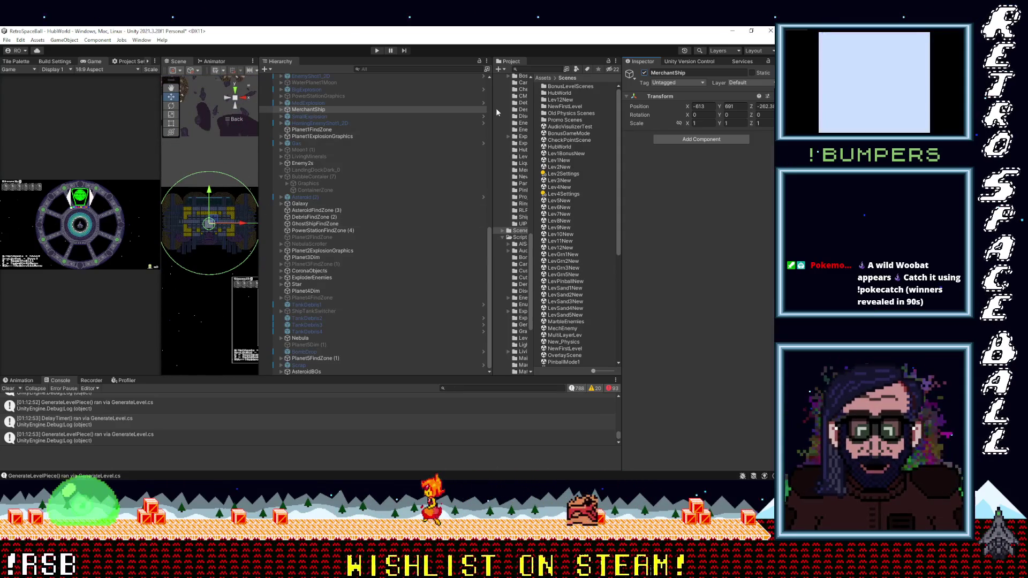
click(644, 73)
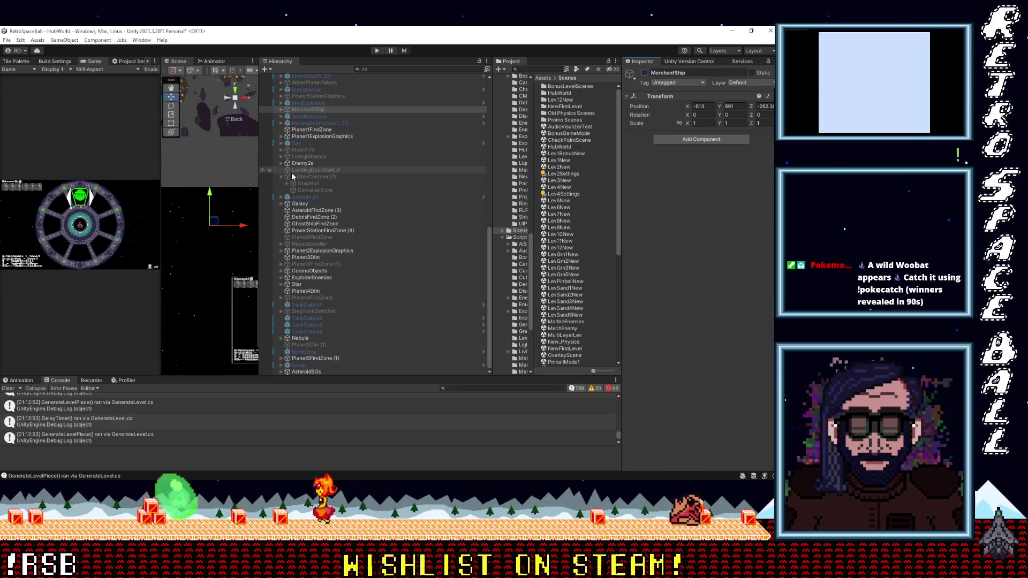
Select the LandingDockDark_0 object to inspect its sprite settings.
scroll(307, 252, up, 1)
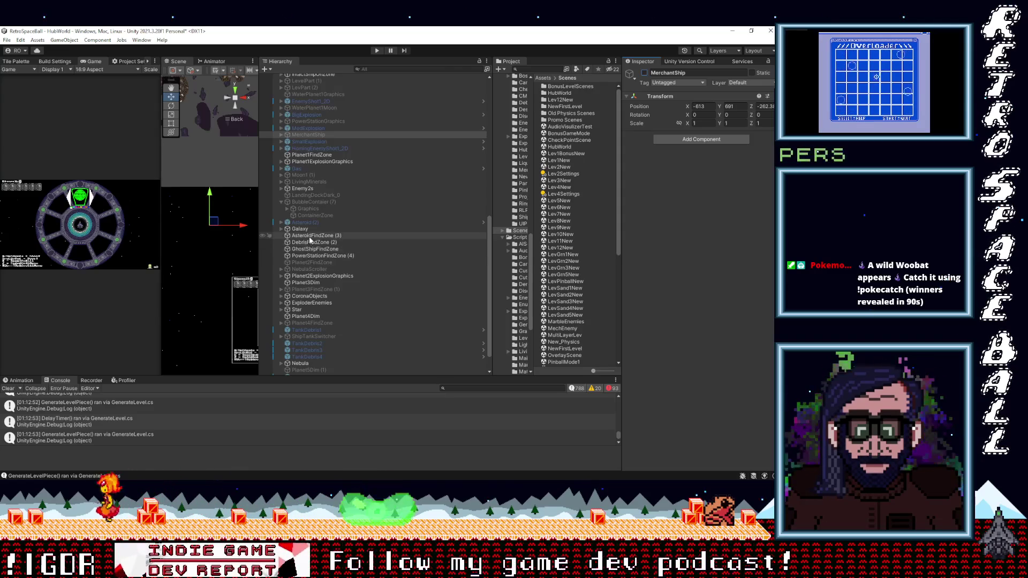
scroll(309, 238, up, 1)
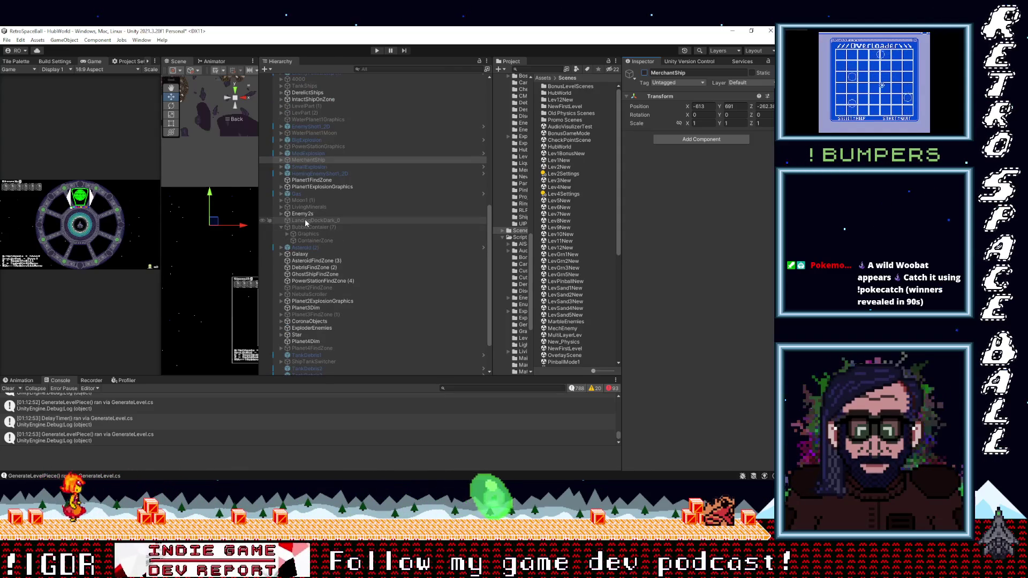
click(314, 220)
Frame LandingDockDark_0, switch it on, then switch it back off.
key(f)
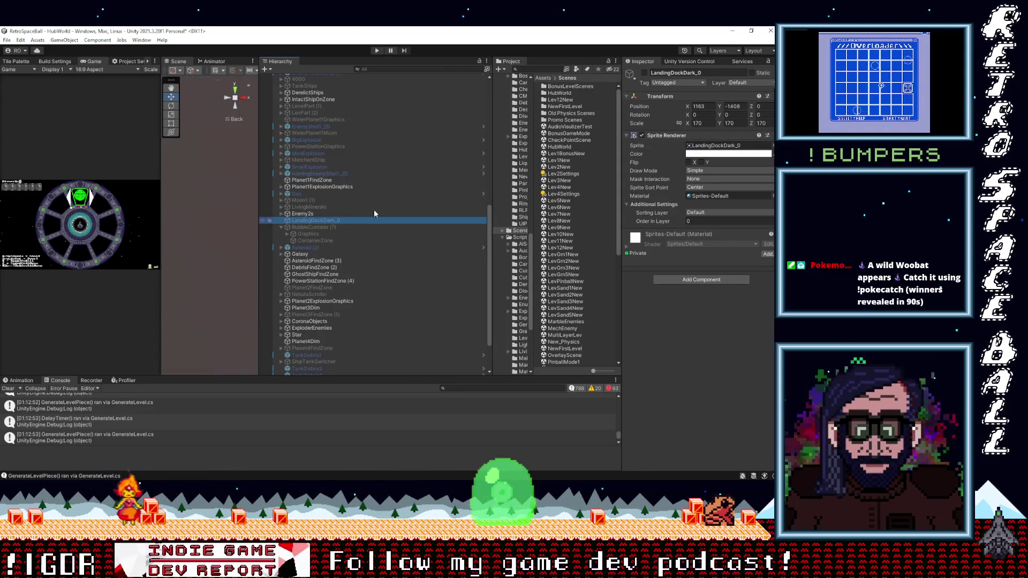
click(644, 73)
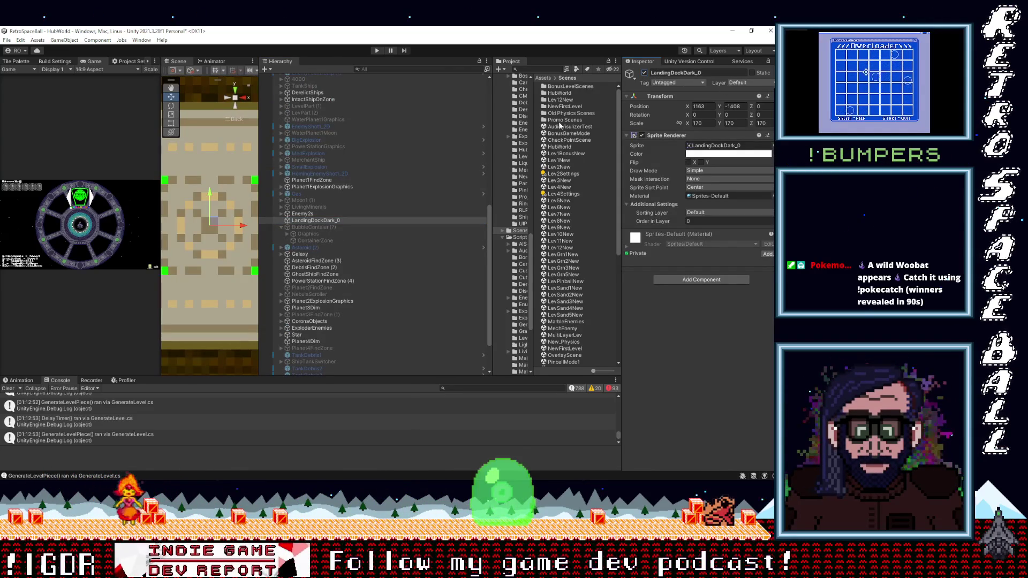
scroll(211, 290, down, 5)
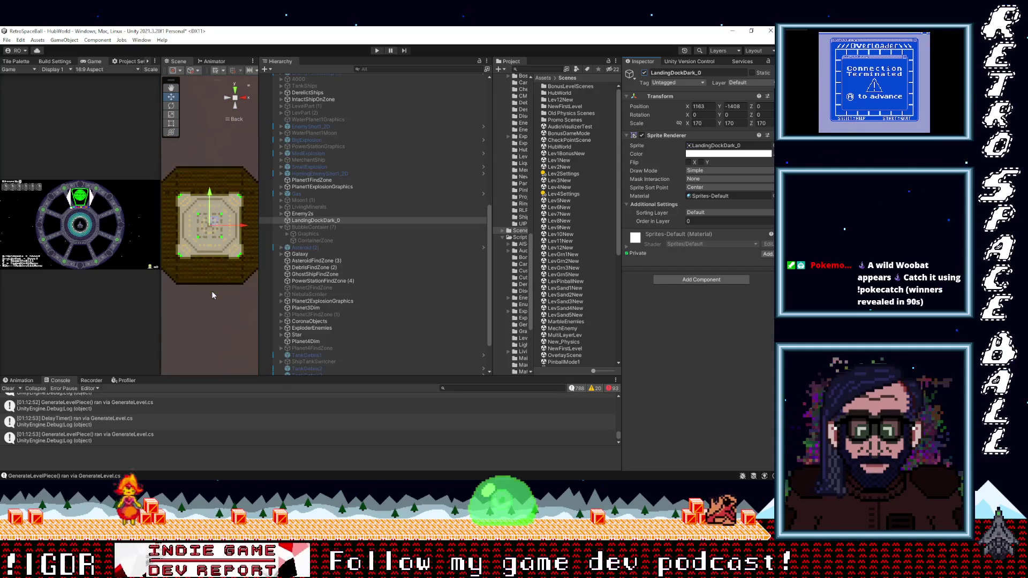
scroll(212, 290, down, 5)
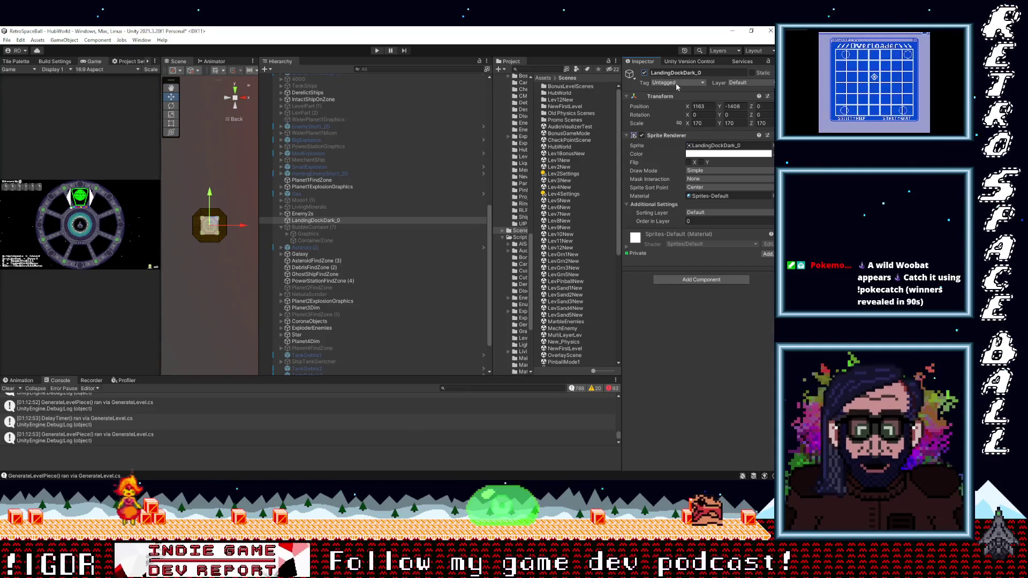
click(645, 74)
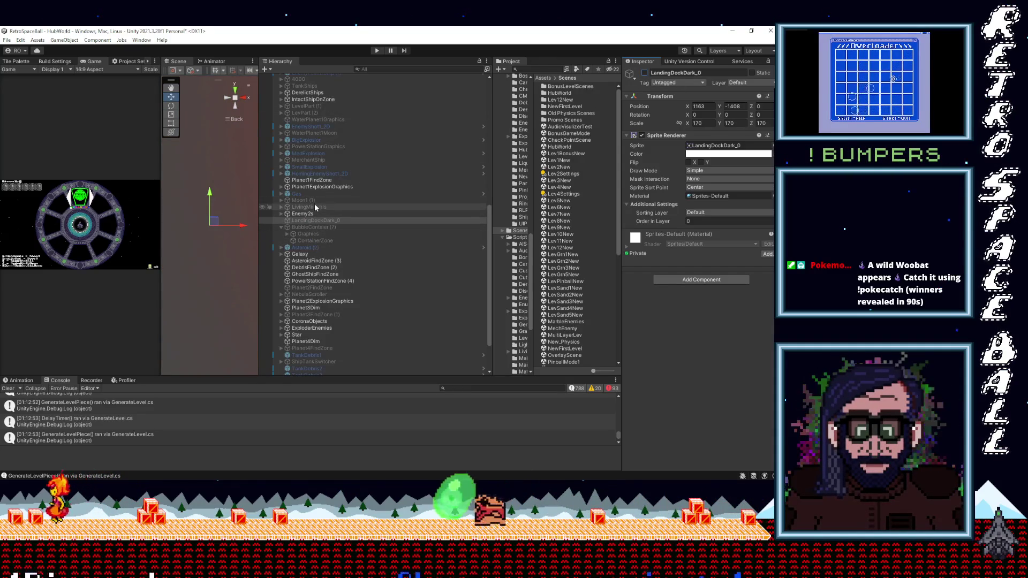
Expand, frame and deactivate Moon1 (1), then select Planet1FindZone.
click(281, 200)
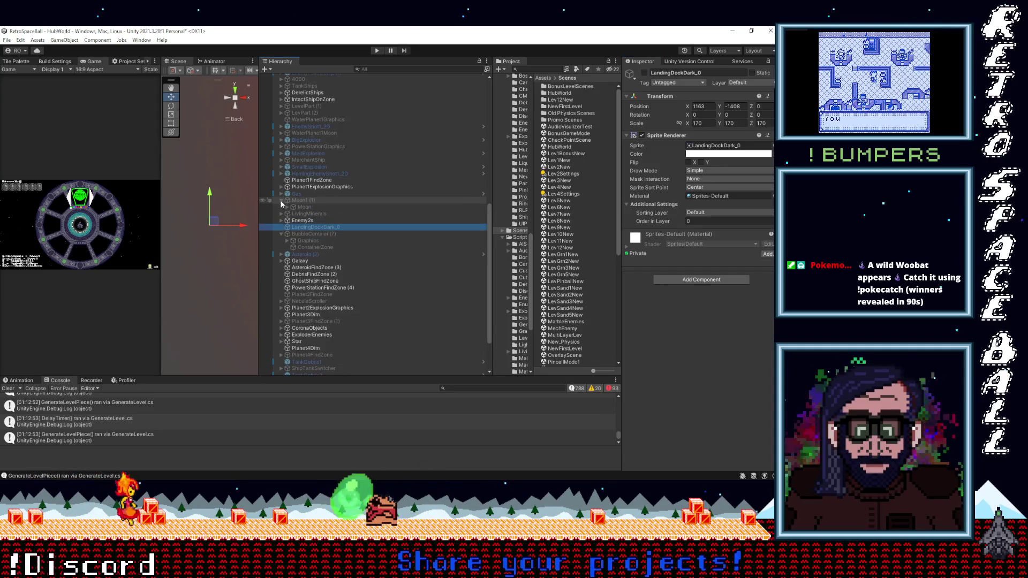
click(295, 200)
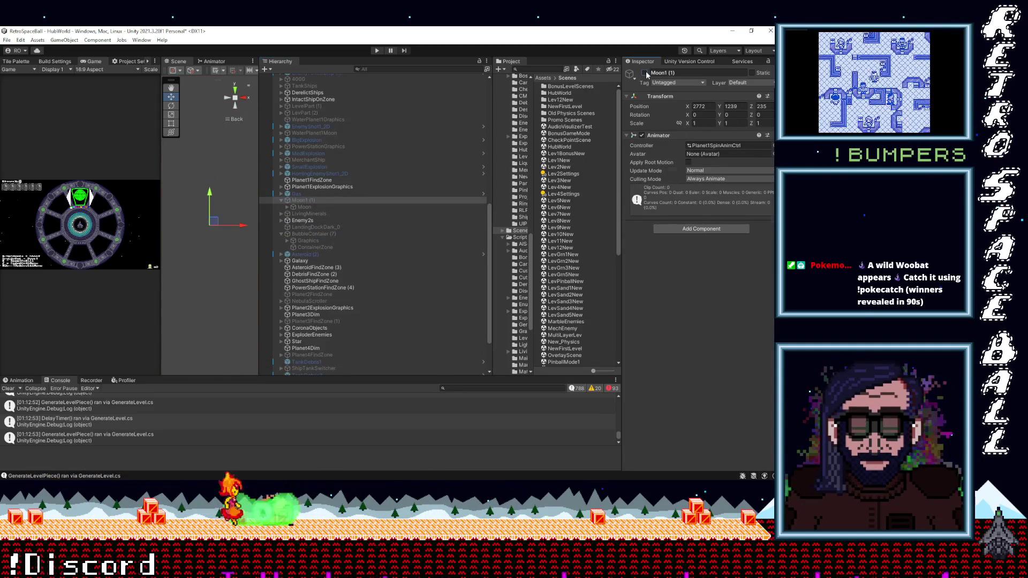
double_click(298, 201)
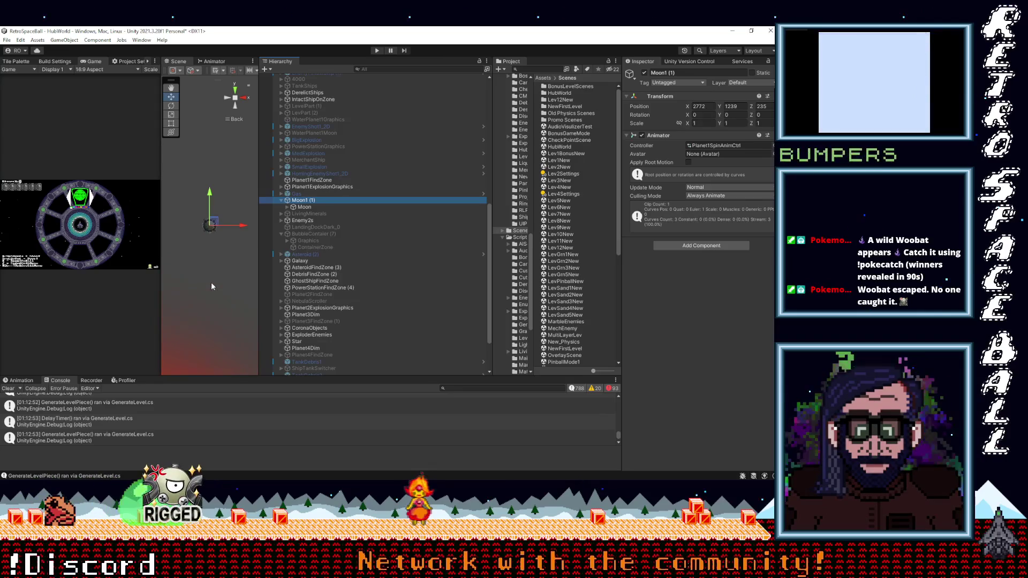
click(644, 73)
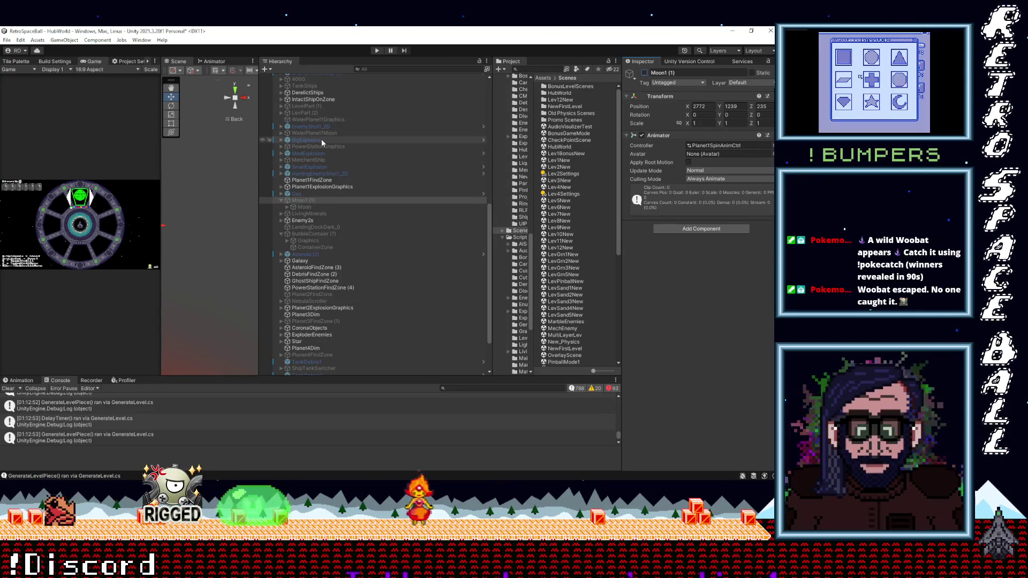
click(309, 180)
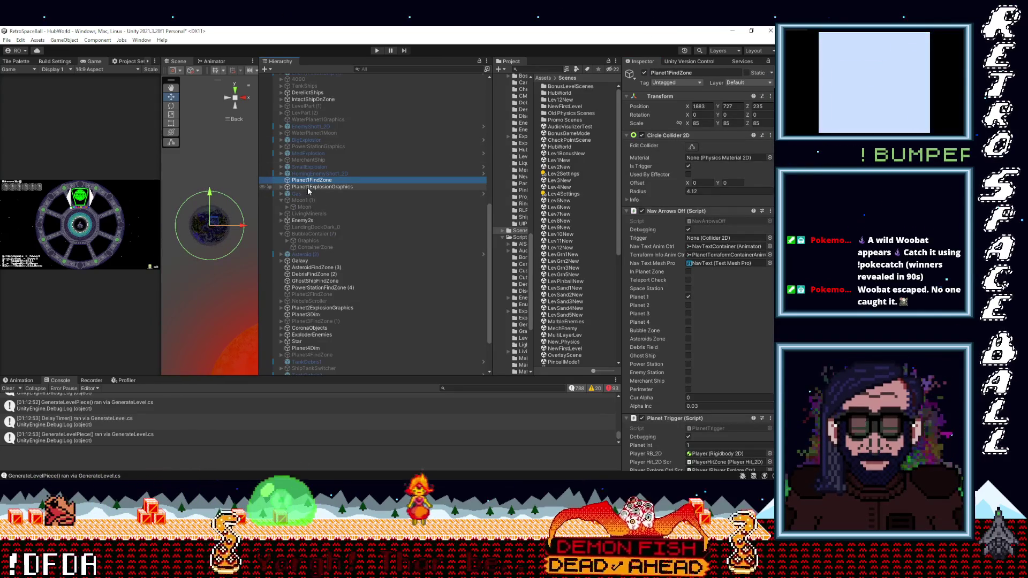
Select PowerStationGraphics, expand it, and inspect its Copper child sprite.
scroll(310, 190, up, 2)
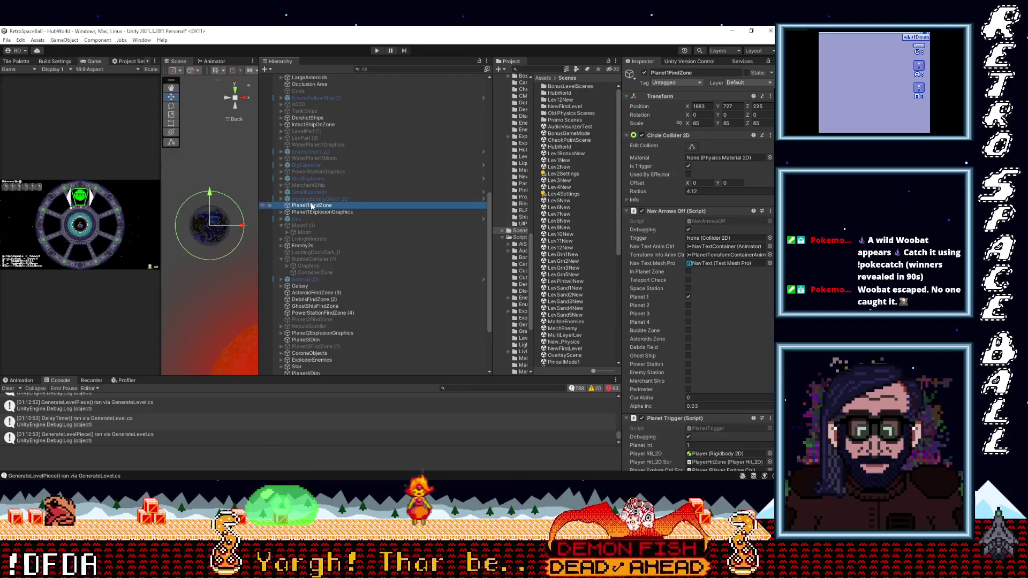
scroll(311, 201, up, 2)
click(310, 197)
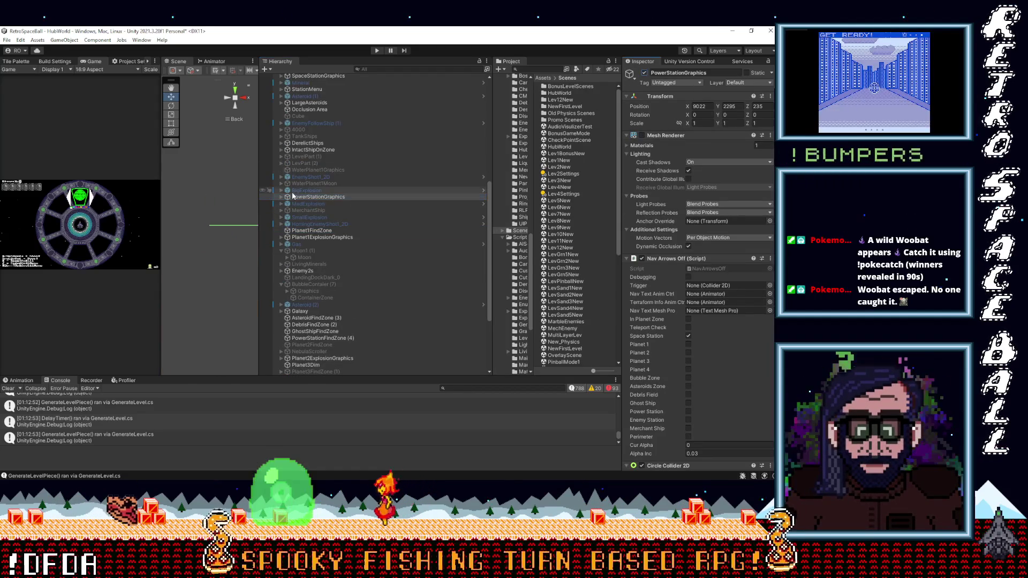
click(282, 197)
click(281, 197)
click(306, 204)
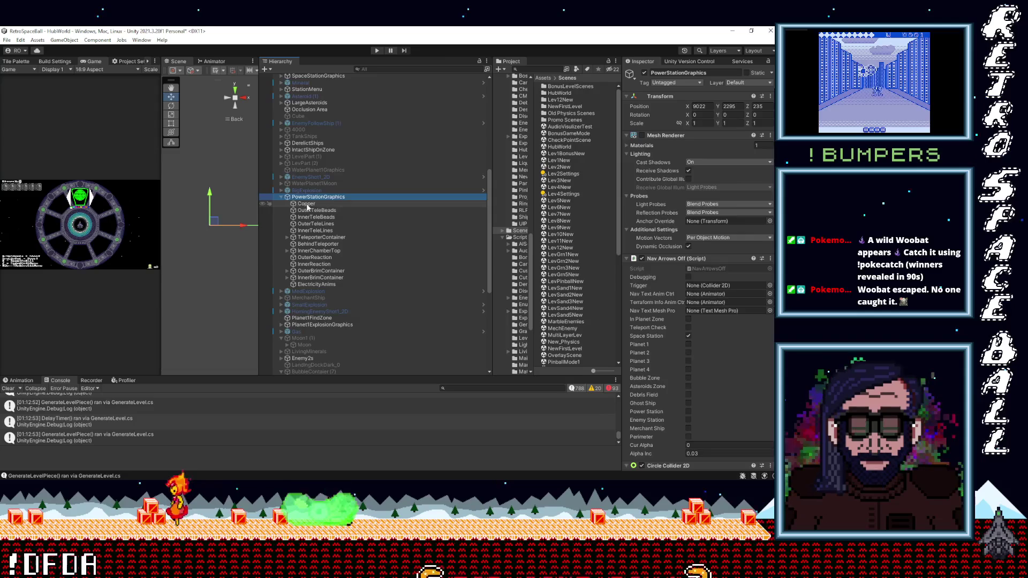
scroll(205, 250, up, 5)
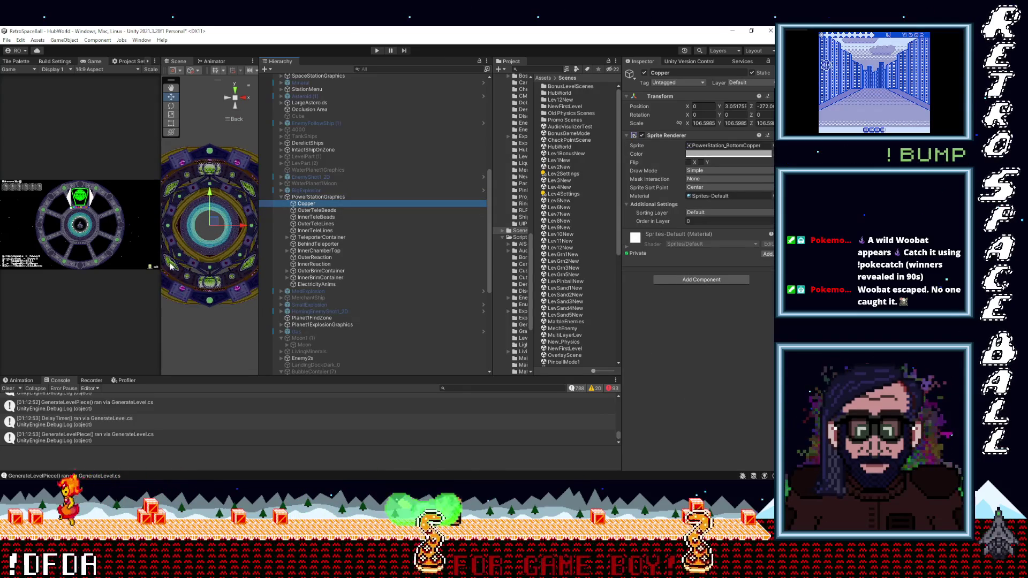
drag(160, 257, 42, 257)
Widen the Scene view and Hierarchy, then deactivate PowerStationGraphics to hide the station.
scroll(171, 245, down, 5)
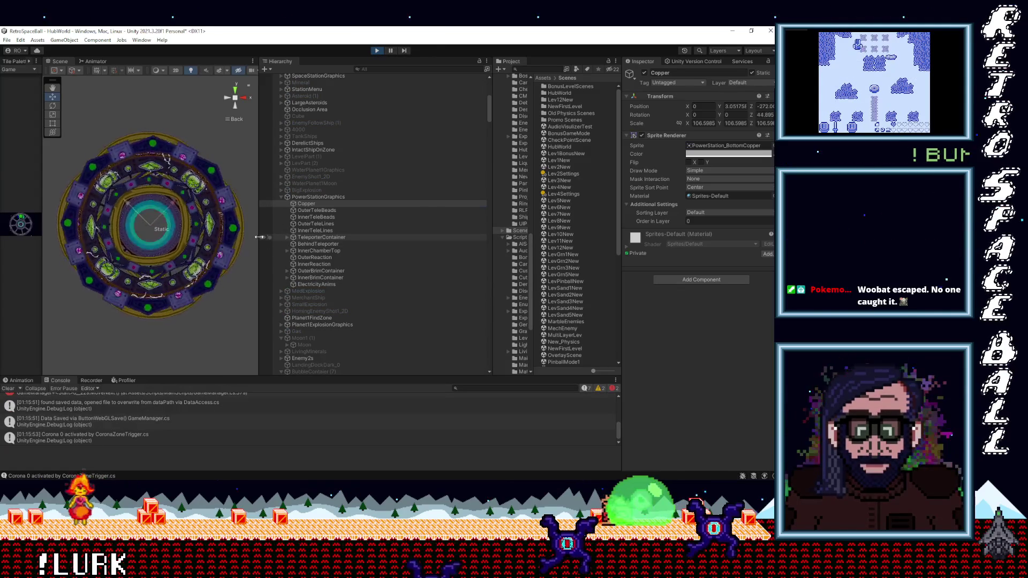
drag(259, 237, 537, 238)
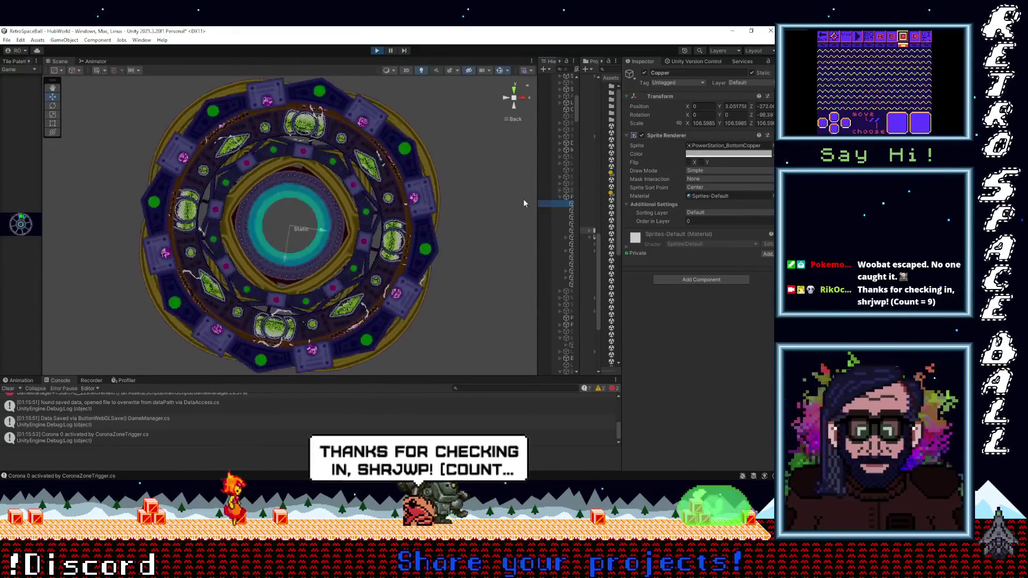
drag(537, 209, 423, 226)
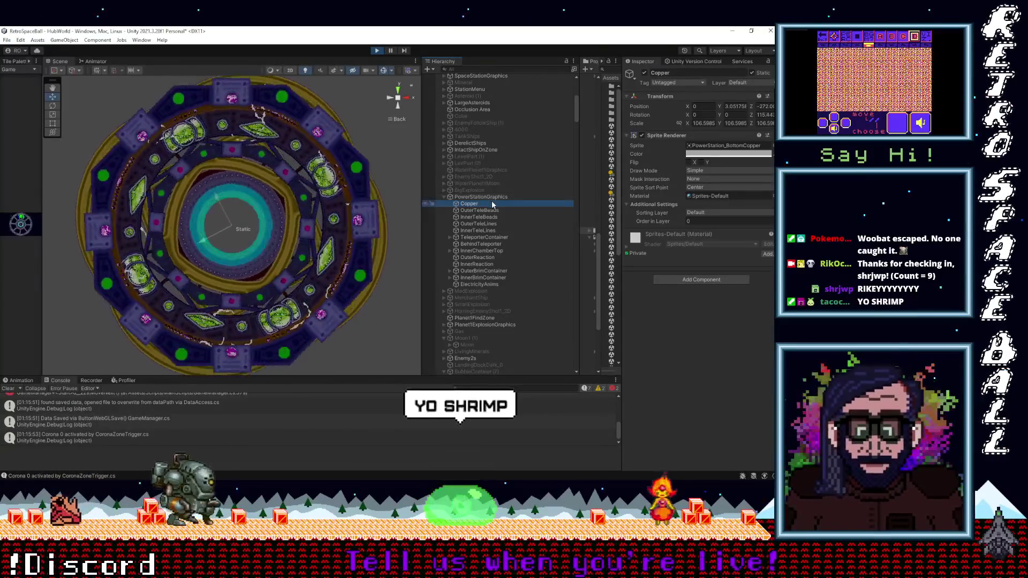
click(497, 197)
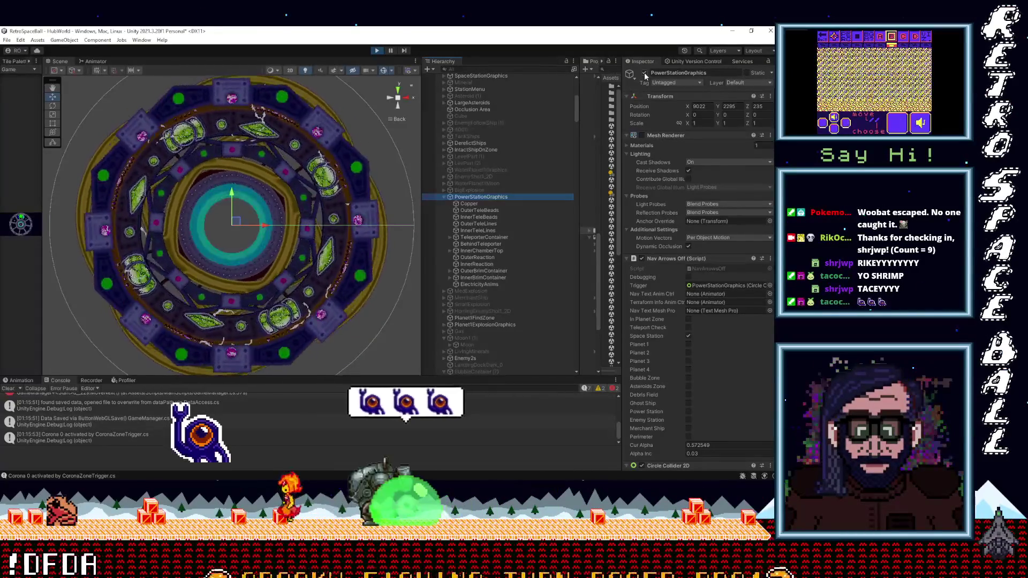
click(644, 72)
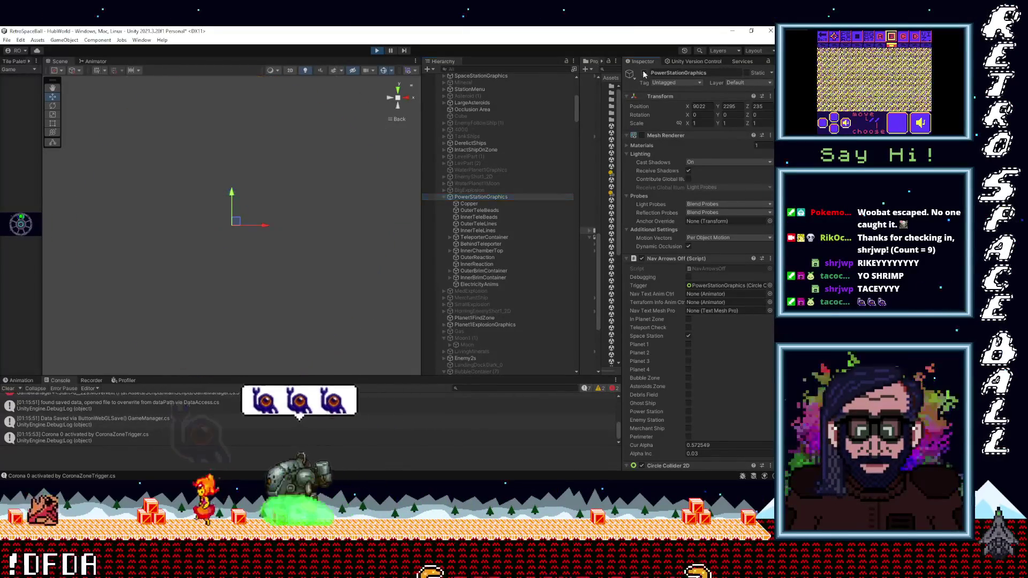
Reactivate WaterPlanet1Moon and check its Moon child.
click(480, 184)
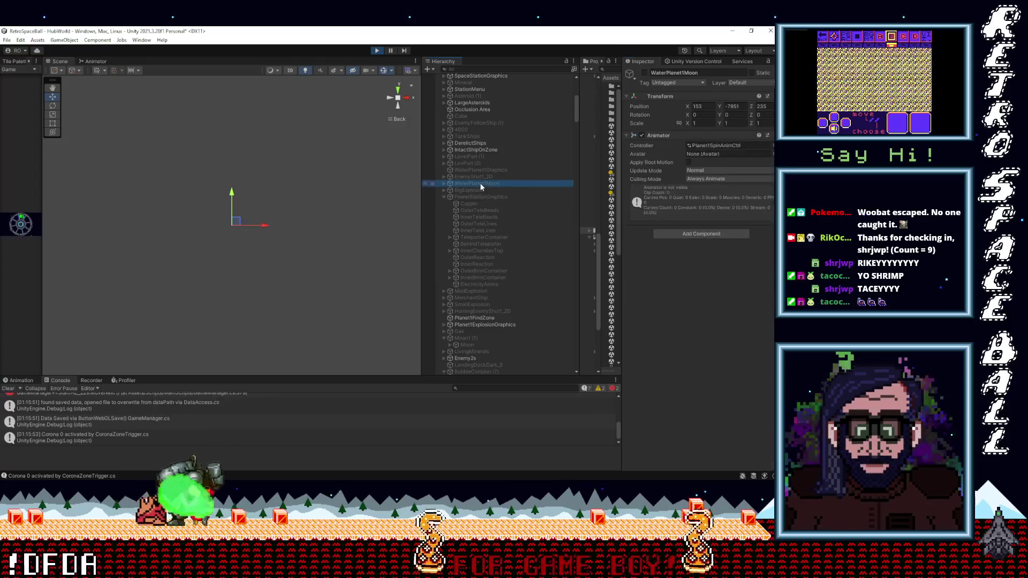
click(644, 72)
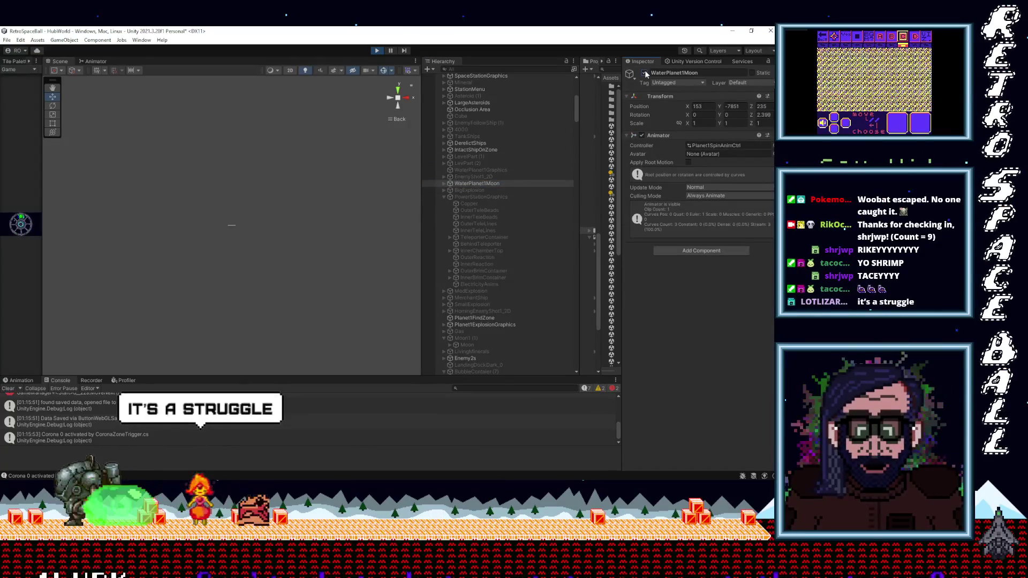
click(443, 183)
click(464, 190)
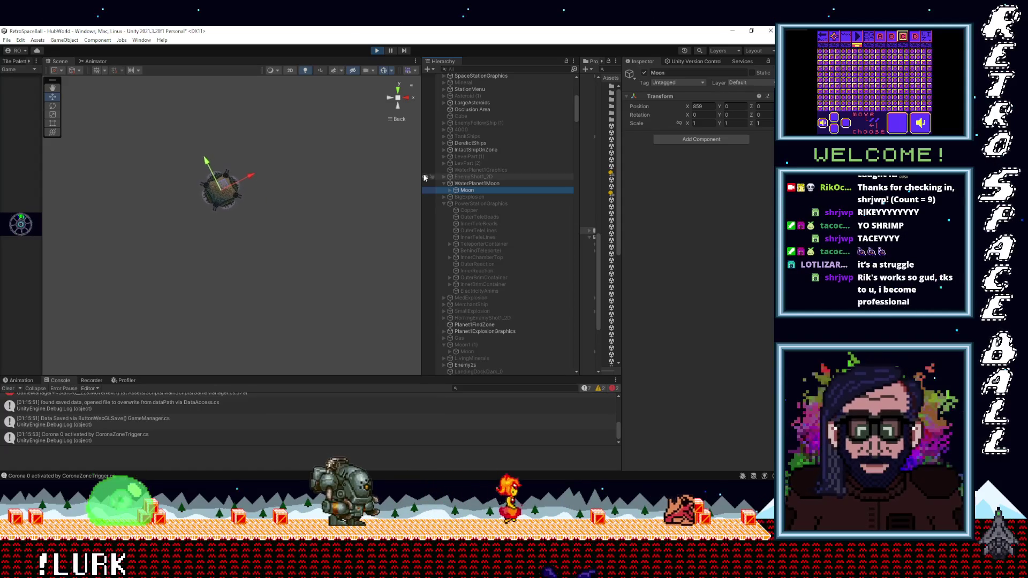
click(468, 184)
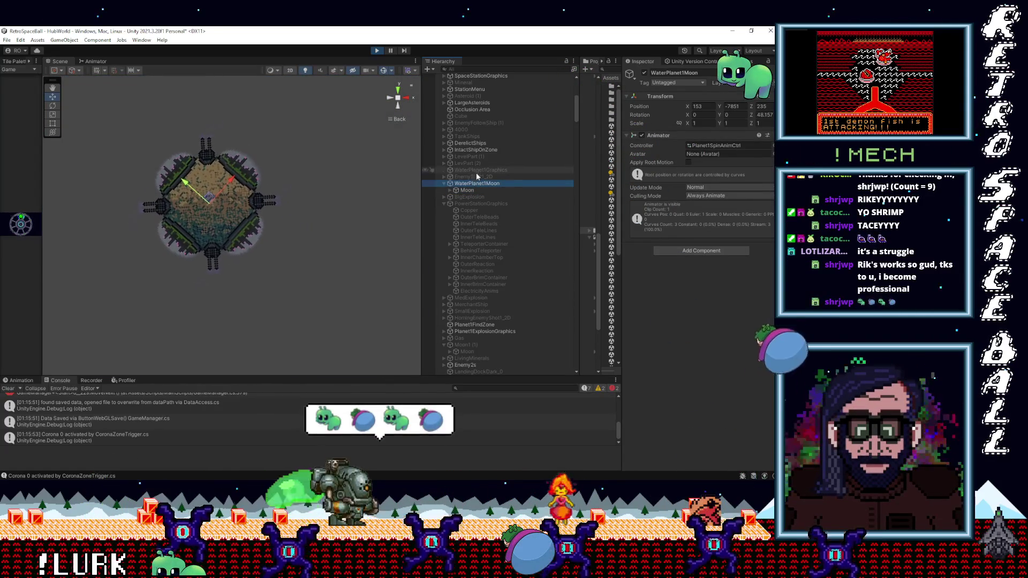
Inspect WaterPlanet1Graphics, then select, frame and expand LevPart (2).
click(477, 170)
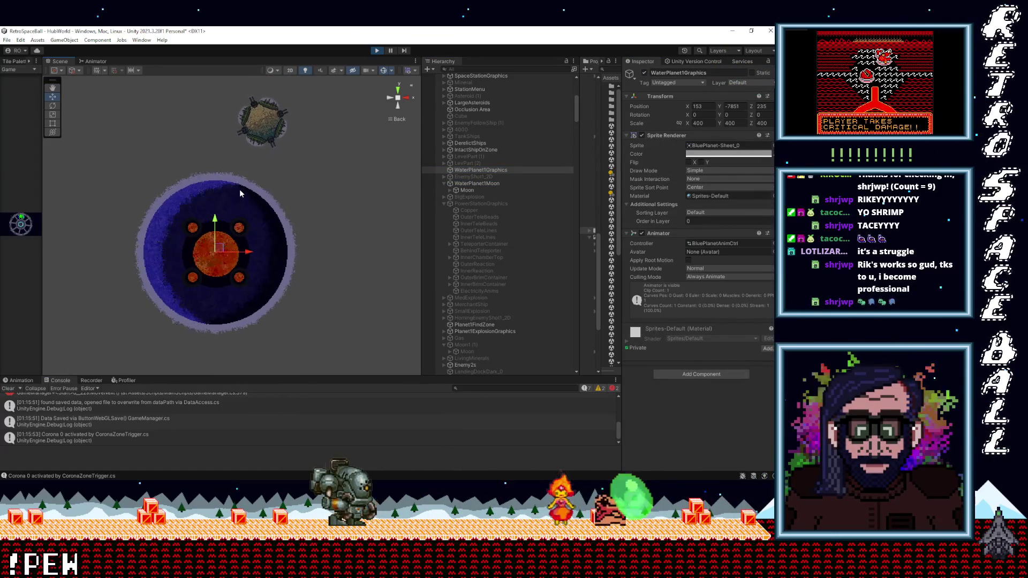
click(465, 163)
double_click(468, 165)
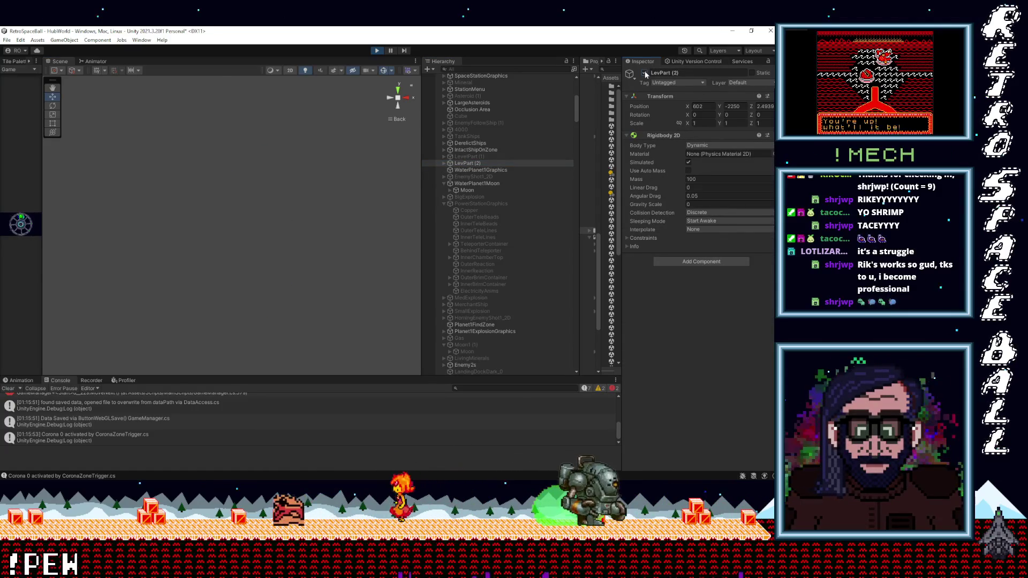
click(444, 164)
Frame DestructableBlockInnerParent (6) and inspect DestructableBlockEndParent (1) within LevPart (2).
double_click(482, 170)
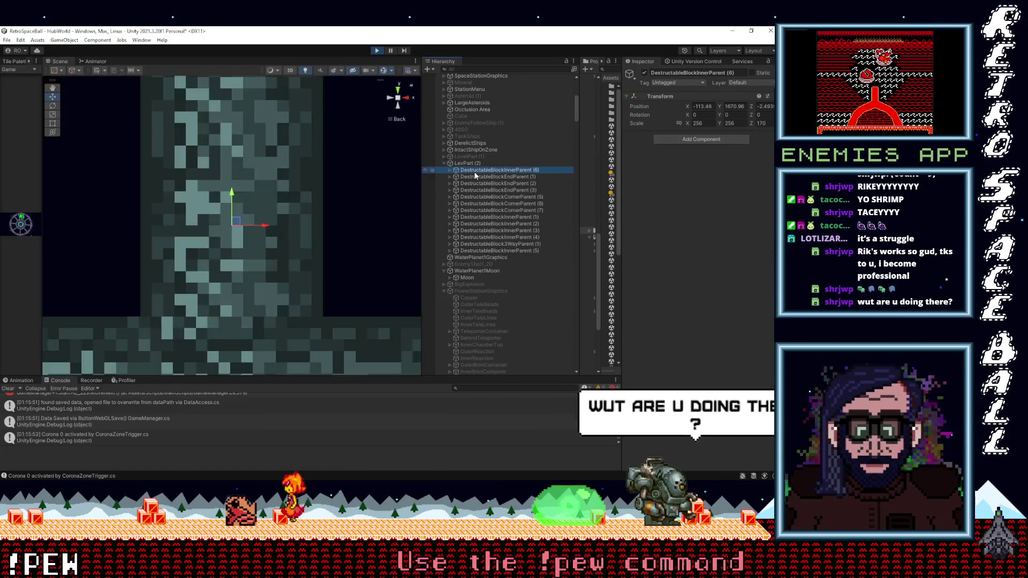
scroll(293, 294, down, 10)
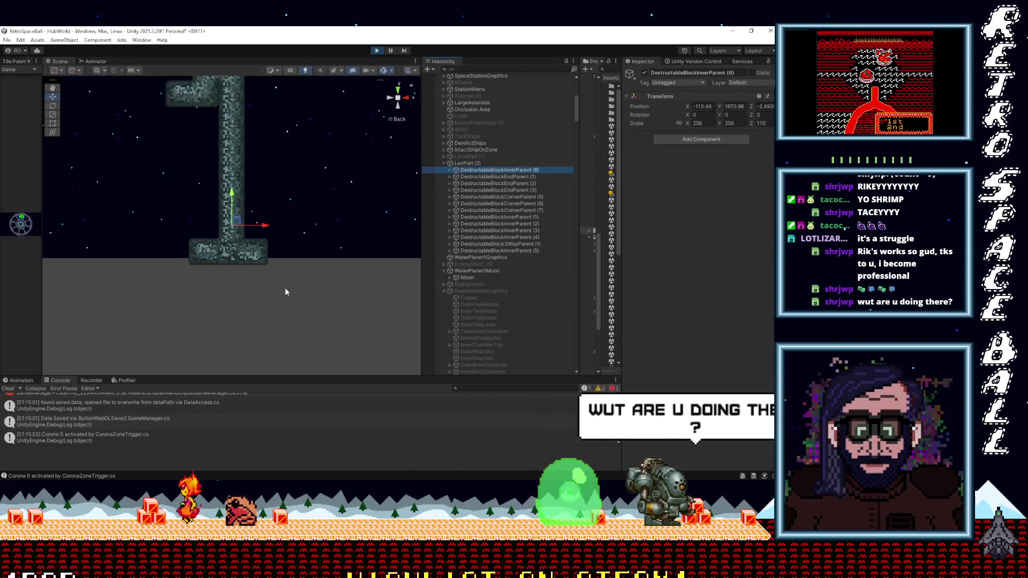
scroll(280, 230, down, 5)
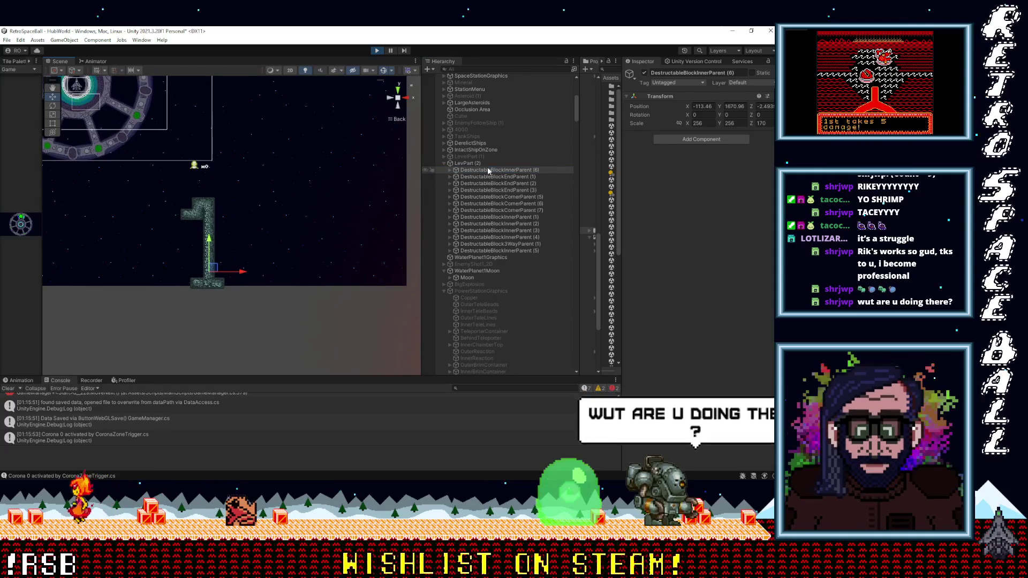
click(477, 176)
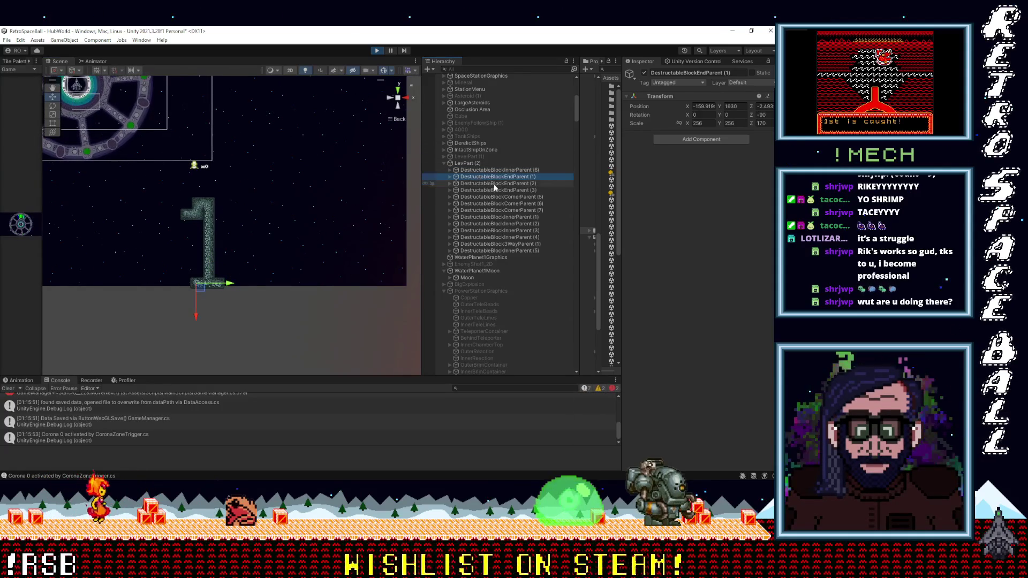
Turn LevelPart (1) on and collapse the LevPart (2) children list.
click(468, 157)
click(645, 73)
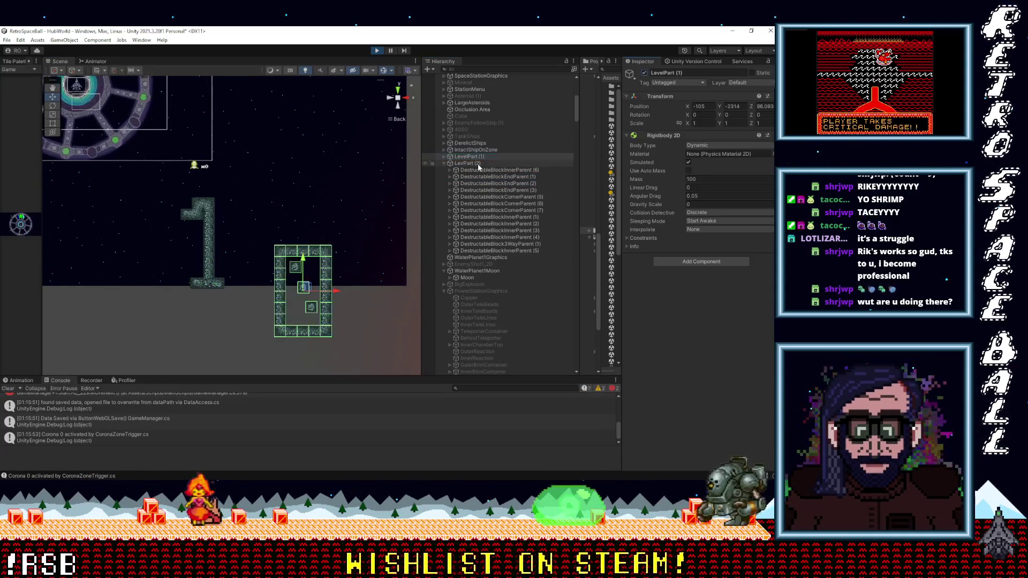
click(445, 156)
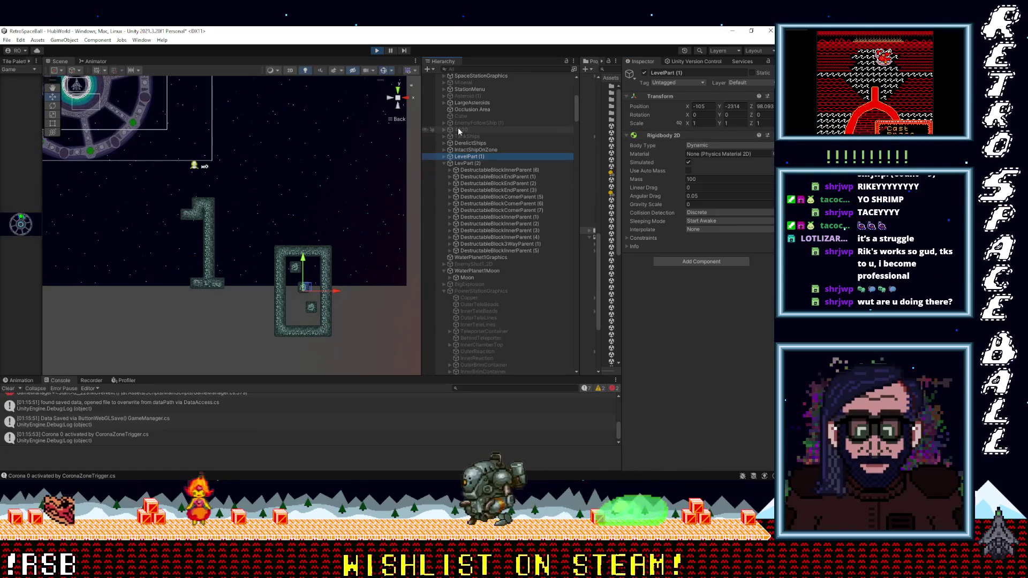
click(445, 162)
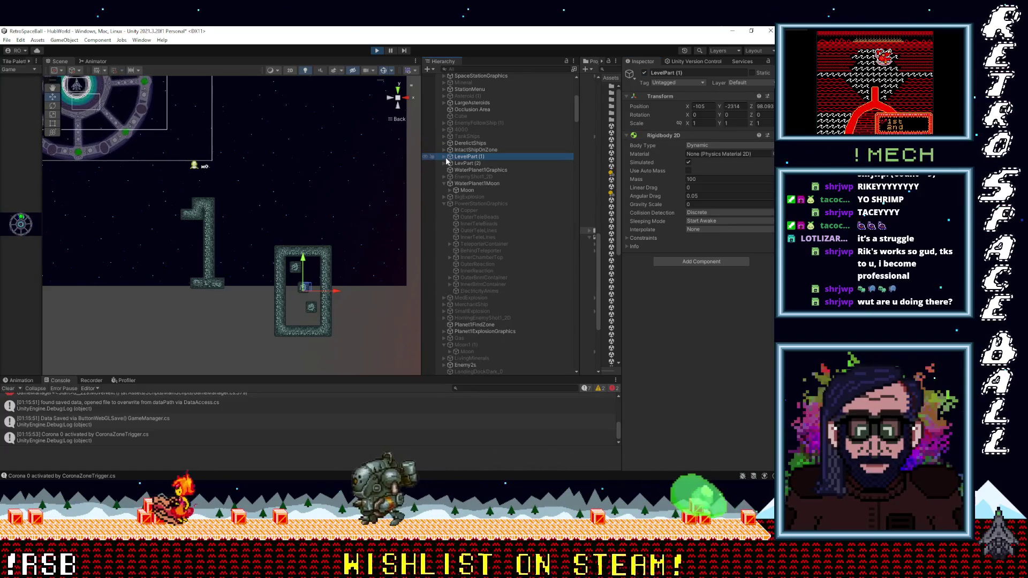
click(445, 158)
click(443, 156)
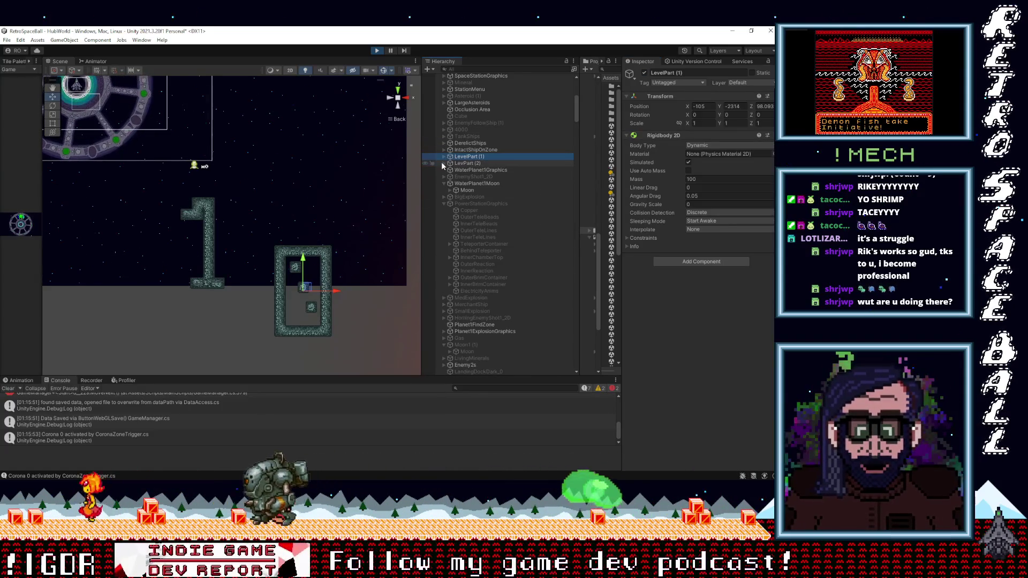
click(455, 164)
click(476, 157)
Deactivate LevPart (2) and LevelPart (1), then select the 4000 object.
click(475, 163)
click(644, 74)
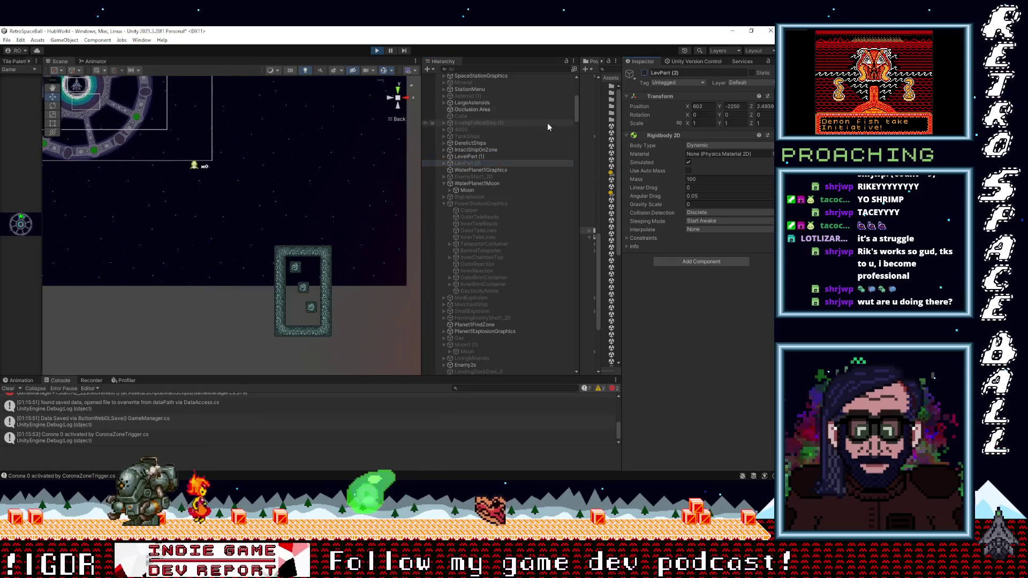
click(476, 155)
click(645, 73)
click(461, 130)
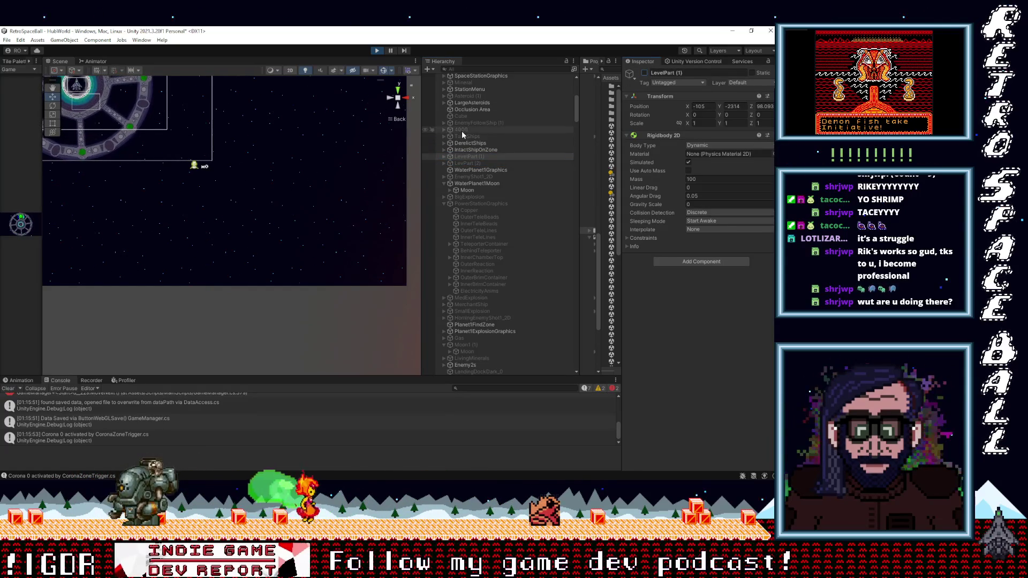
Activate the 4000 object and frame it in the Scene view.
click(645, 73)
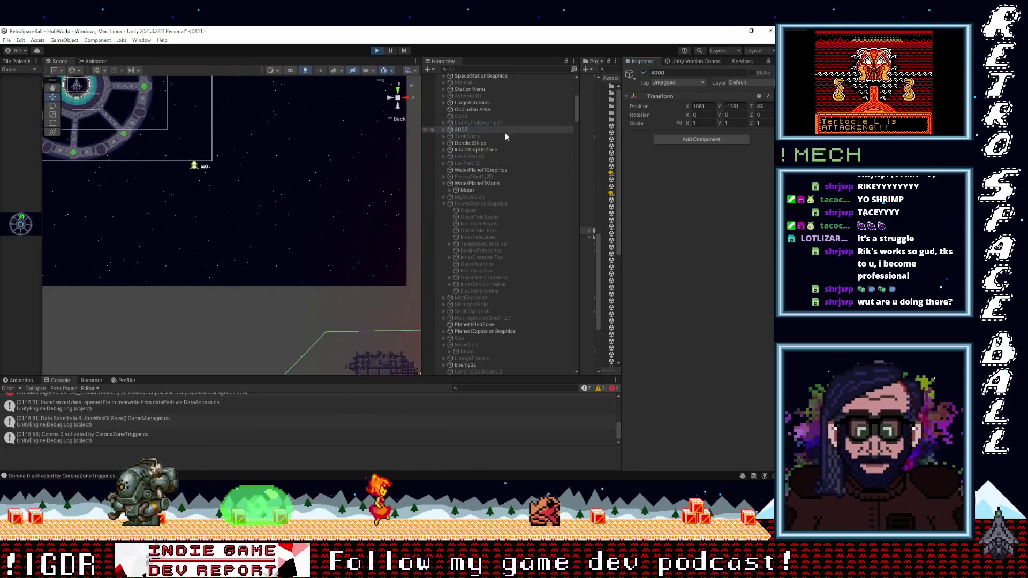
double_click(461, 130)
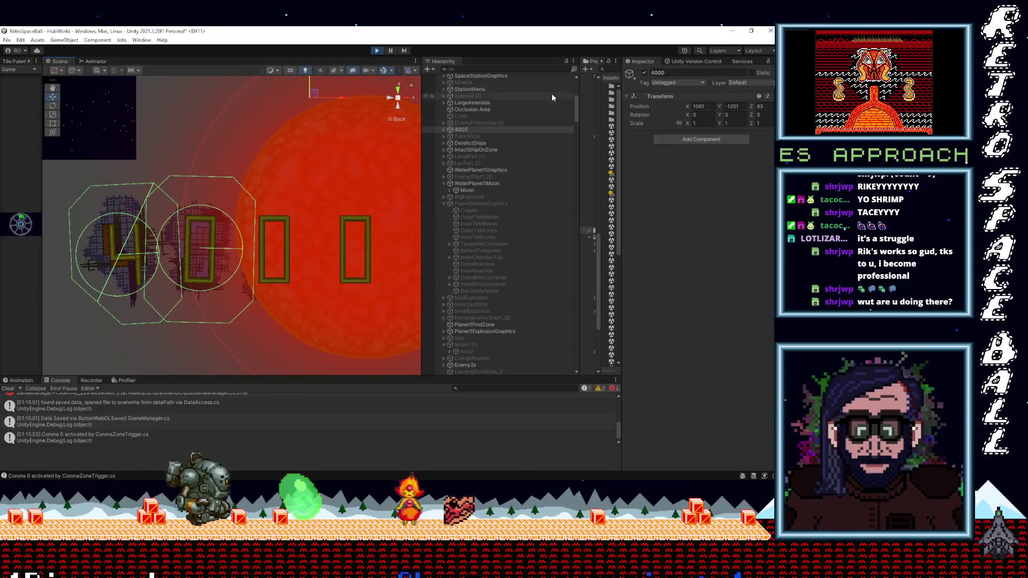
scroll(171, 276, up, 10)
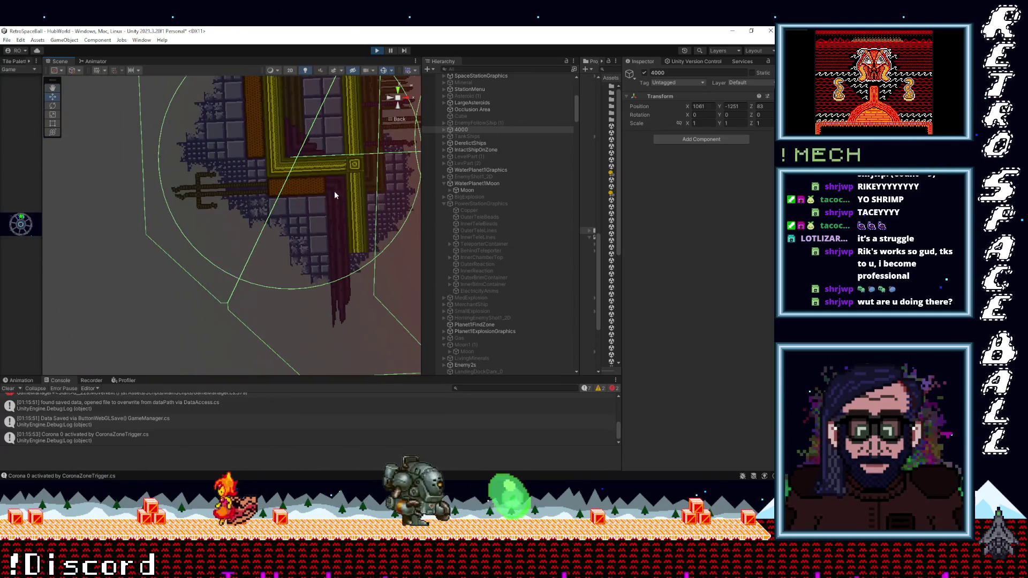
scroll(332, 193, down, 5)
scroll(269, 273, down, 5)
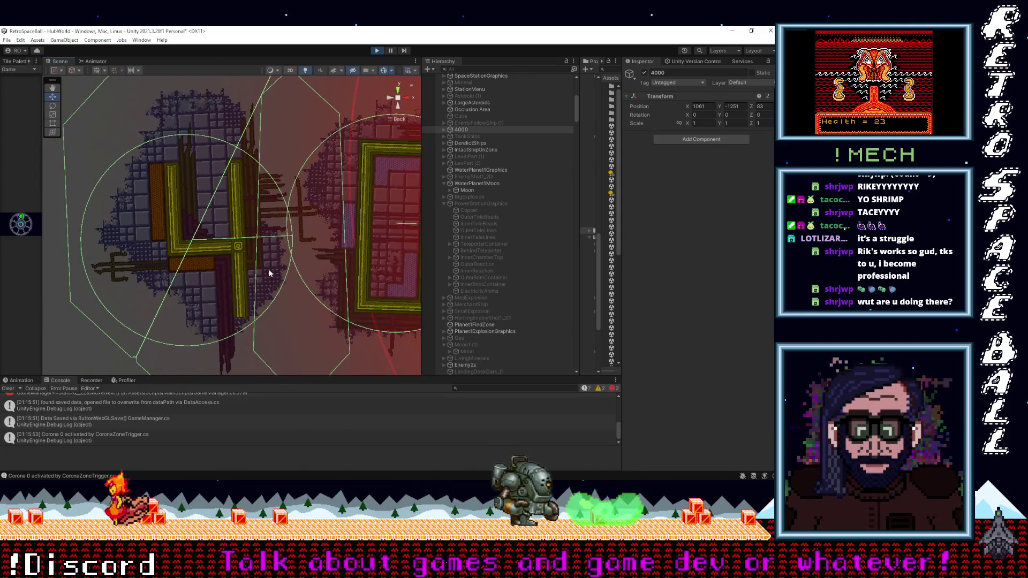
scroll(218, 271, down, 5)
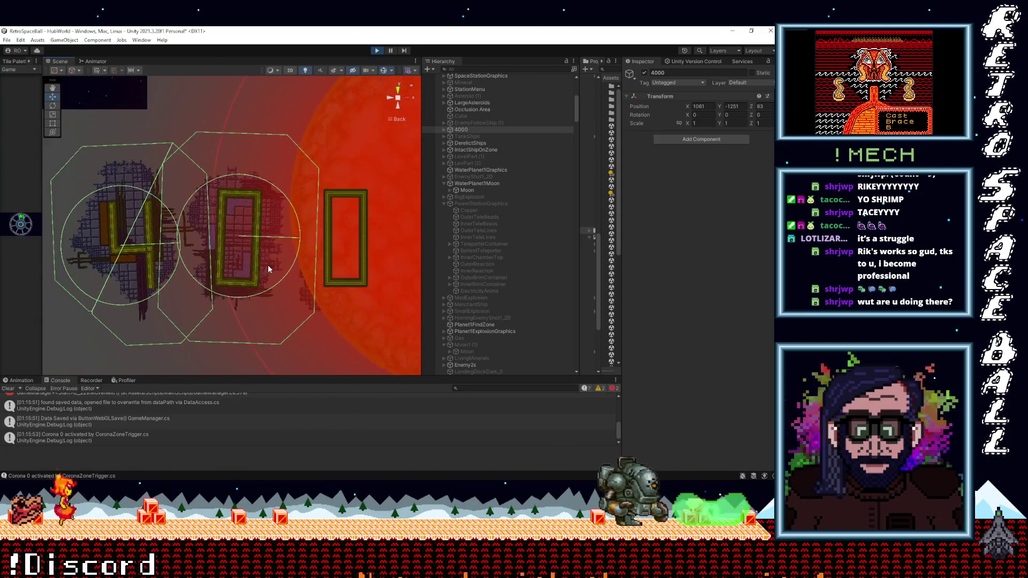
scroll(240, 287, down, 5)
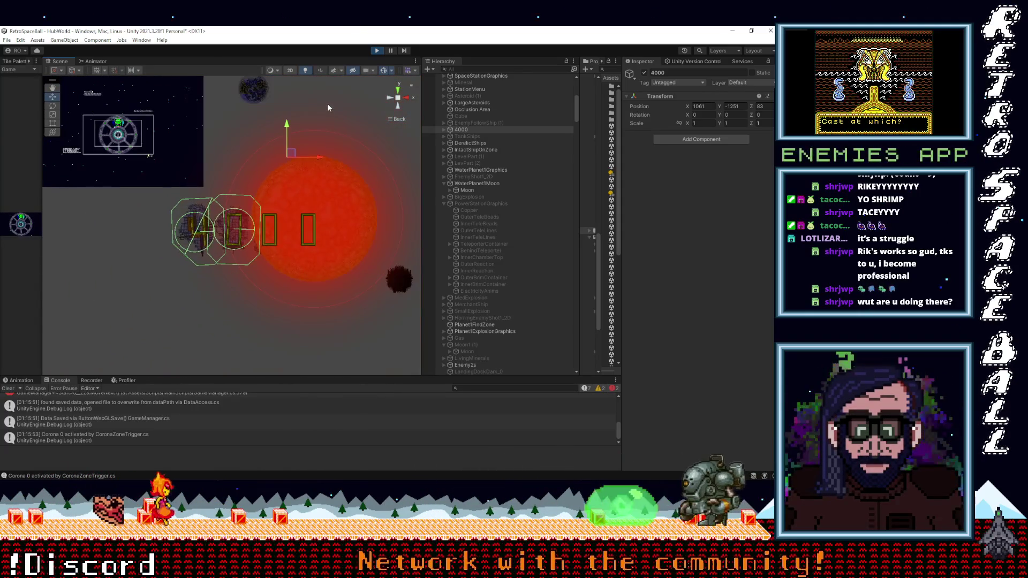
Drag 4000 left to Position X -814 and expand it to list its children.
drag(313, 156, 160, 180)
scroll(246, 214, up, 4)
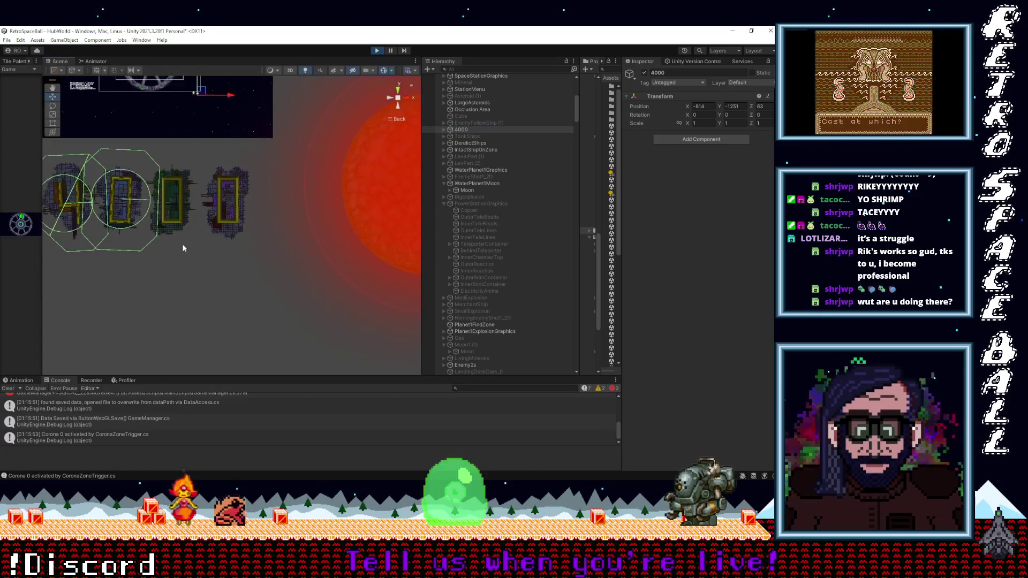
scroll(246, 251, up, 3)
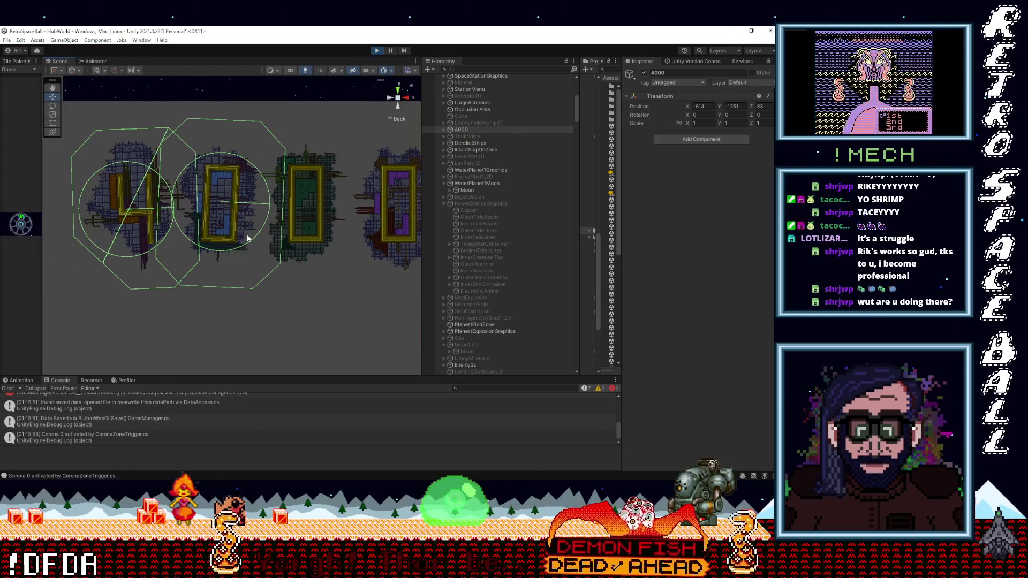
click(443, 130)
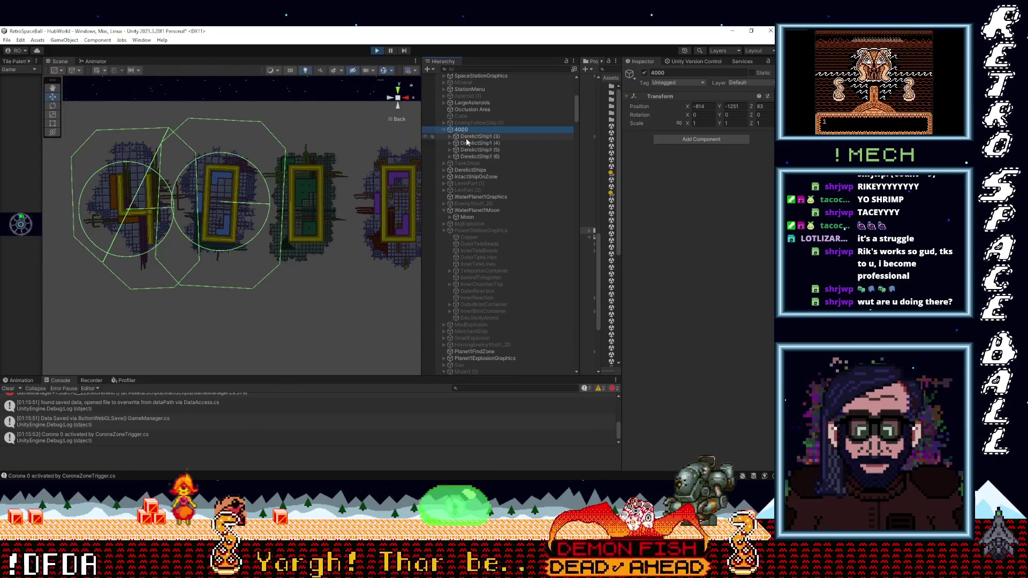
Frame the DerelictShip1 (3), (5) and (6) children in the Scene view.
click(474, 137)
double_click(472, 150)
double_click(471, 156)
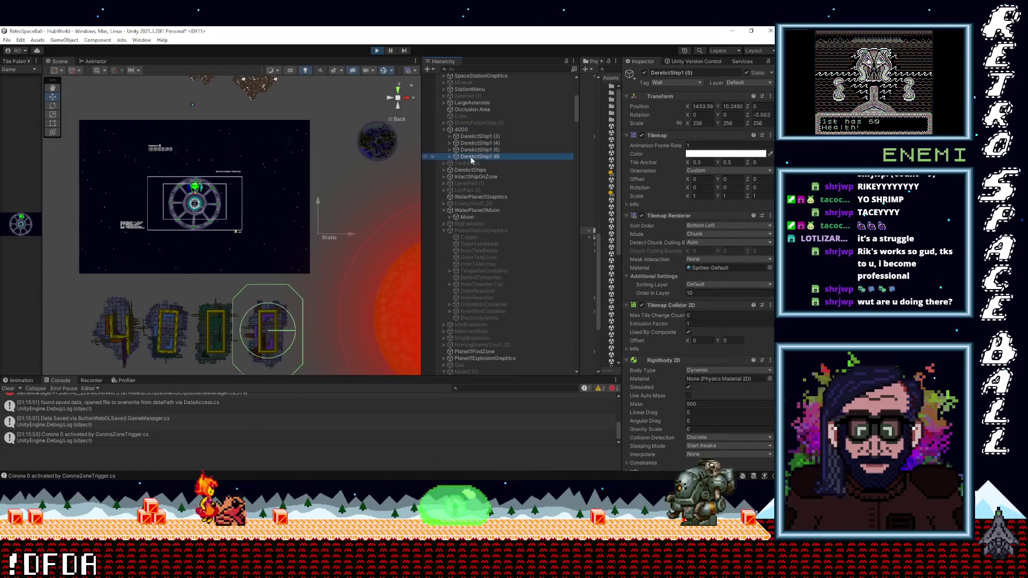
double_click(469, 151)
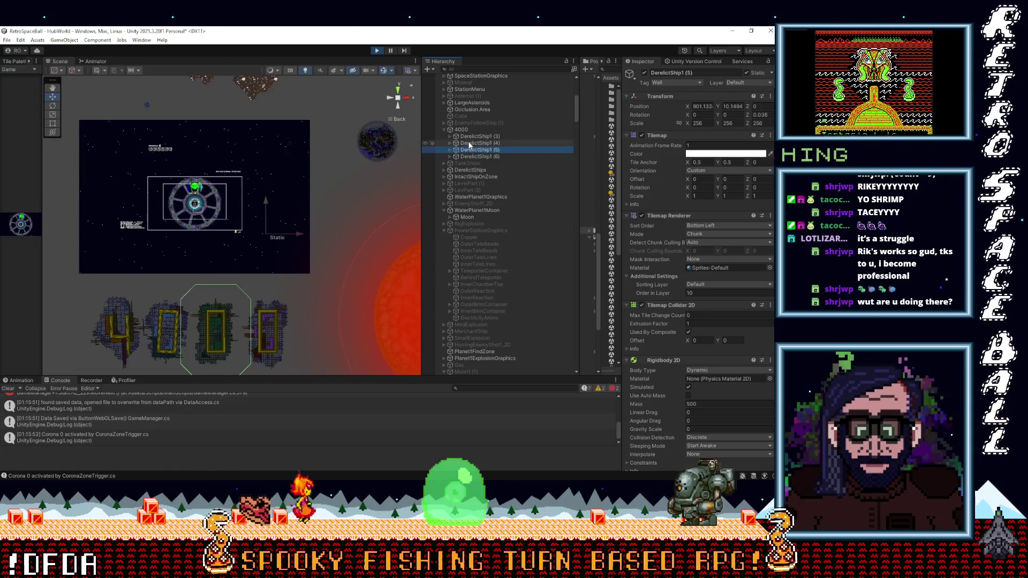
double_click(471, 137)
Deactivate the 4000 object, then select ESTurret higher up the Hierarchy.
click(461, 129)
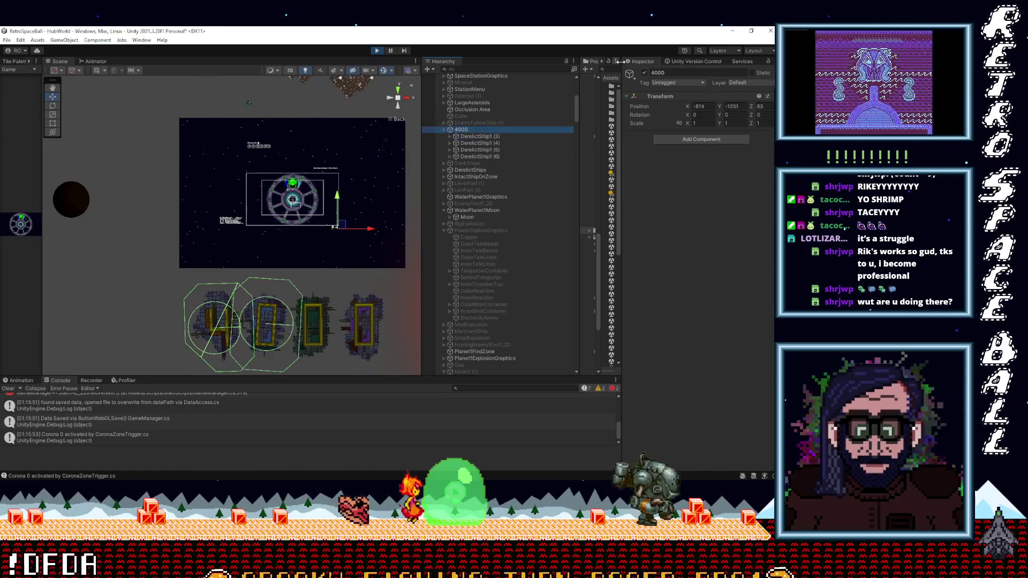
click(645, 73)
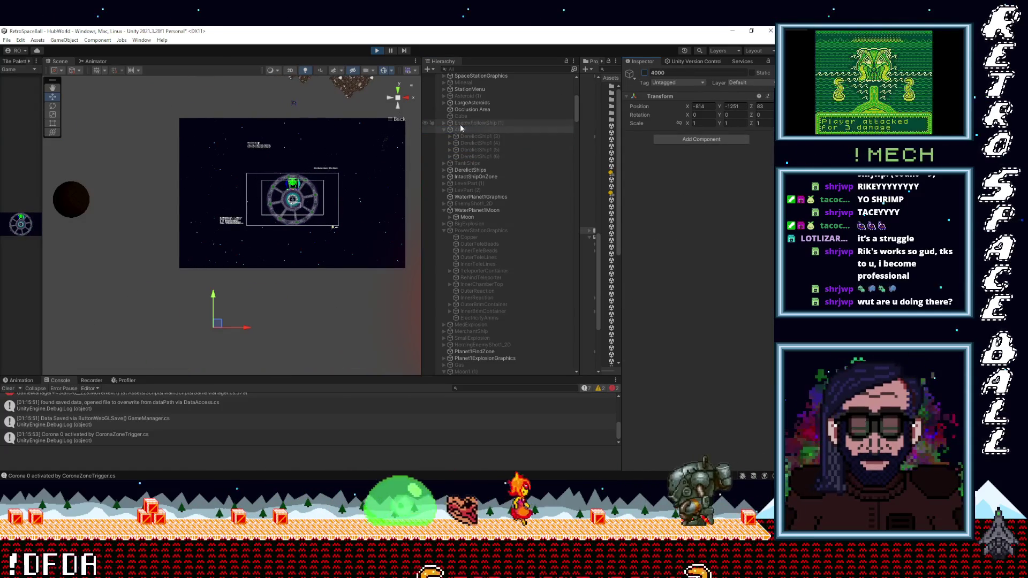
scroll(470, 130, up, 3)
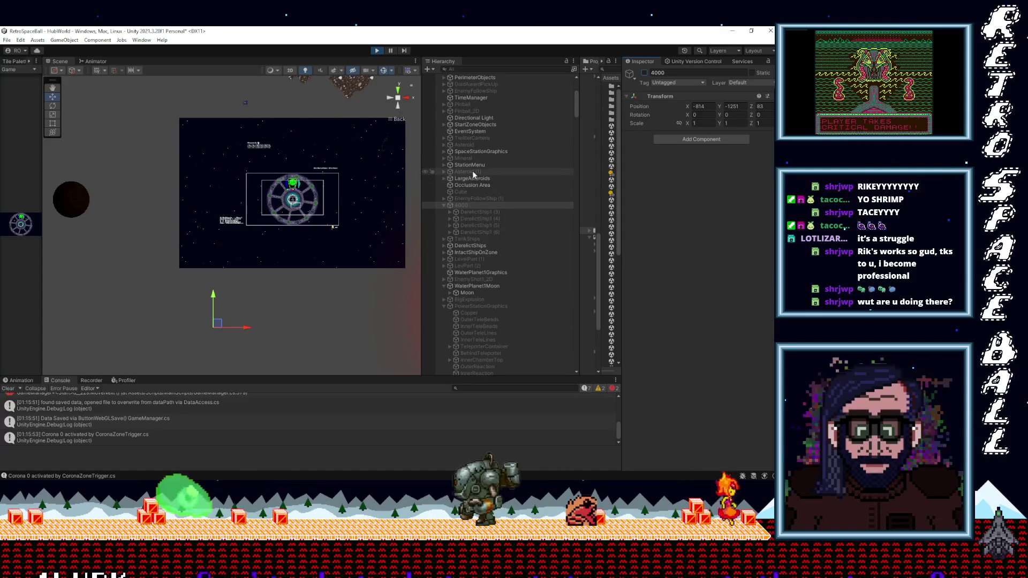
scroll(465, 171, up, 1)
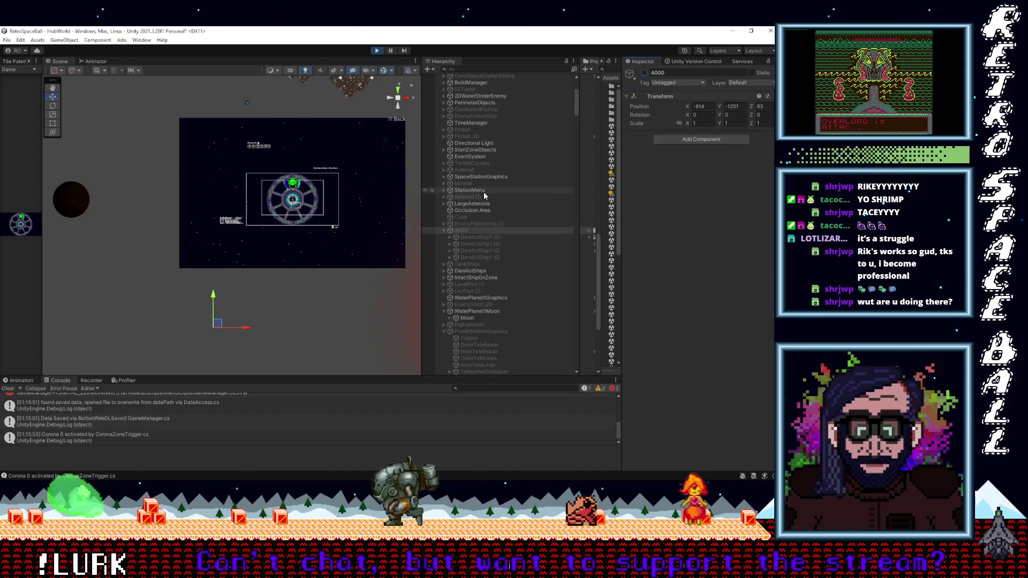
scroll(480, 173, up, 1)
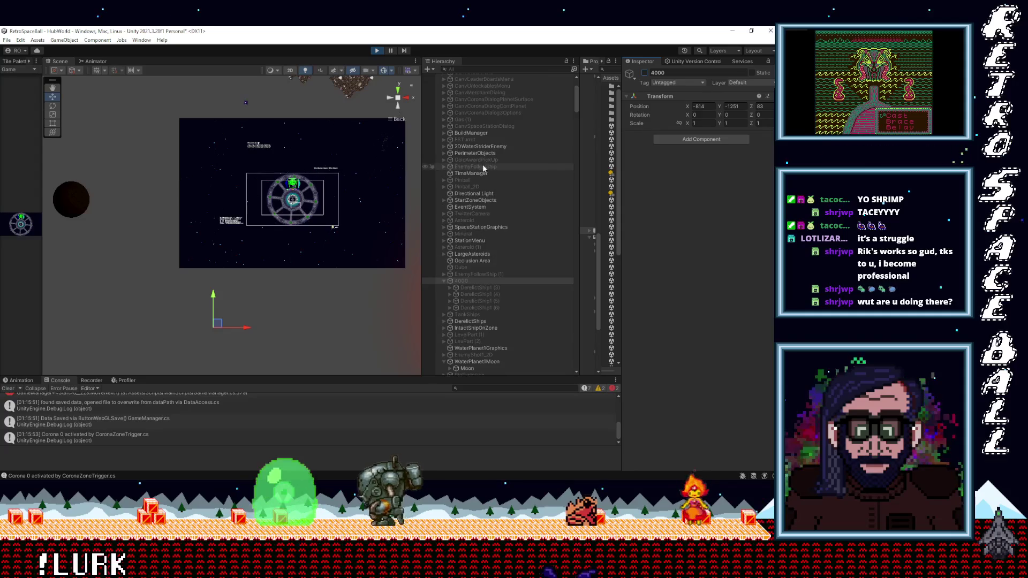
scroll(476, 161, up, 1)
scroll(485, 173, up, 1)
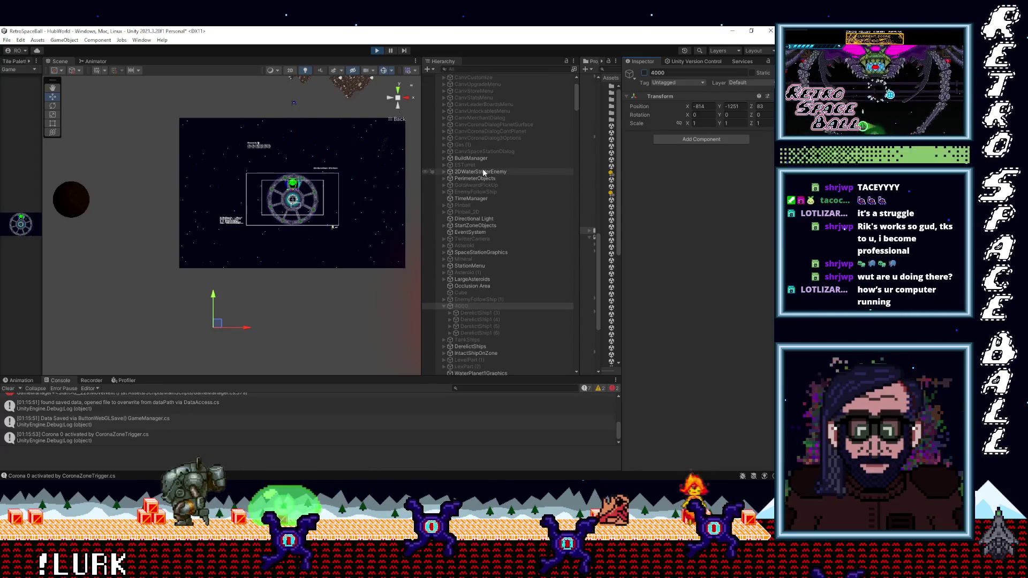
click(468, 165)
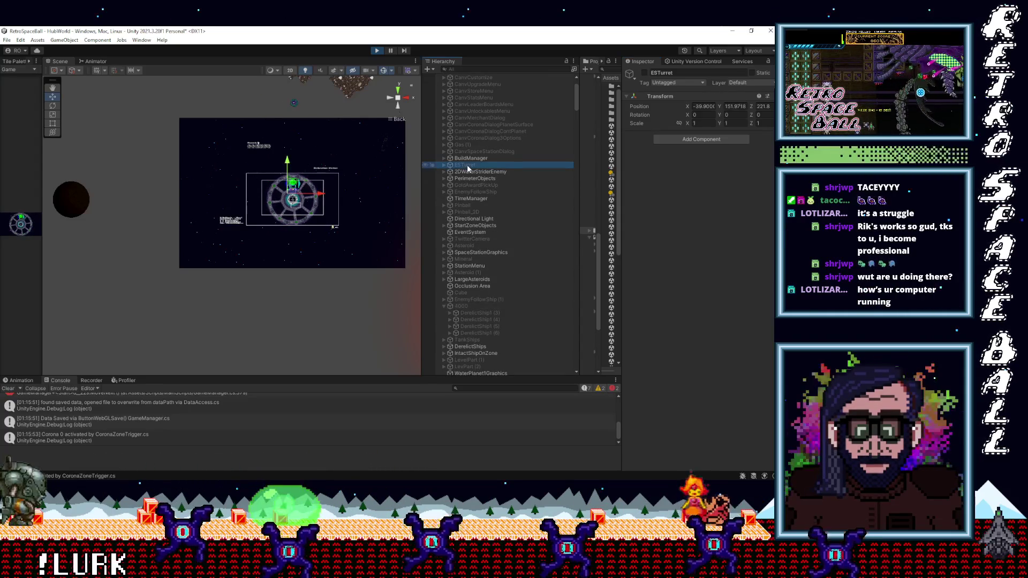
Activate ESTurret, expand it, and frame its EnemyStationShipBottom child.
scroll(484, 165, up, 1)
scroll(499, 192, up, 1)
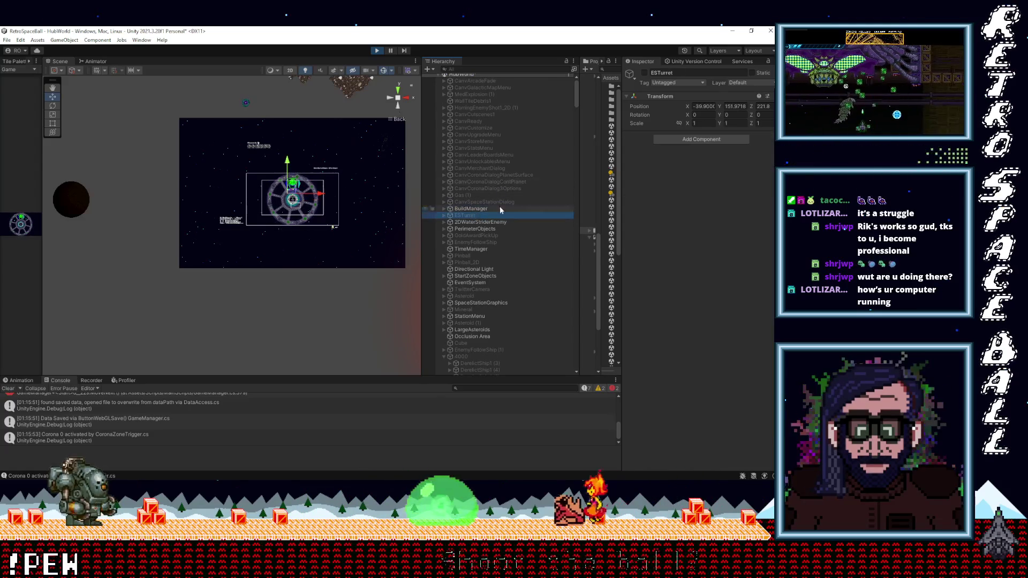
click(644, 73)
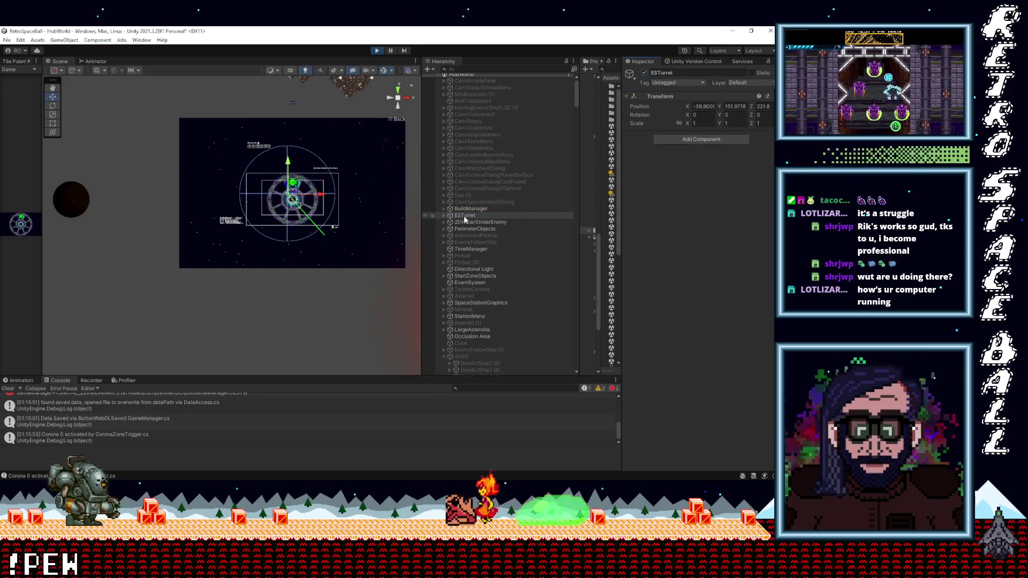
double_click(455, 216)
click(444, 216)
double_click(473, 228)
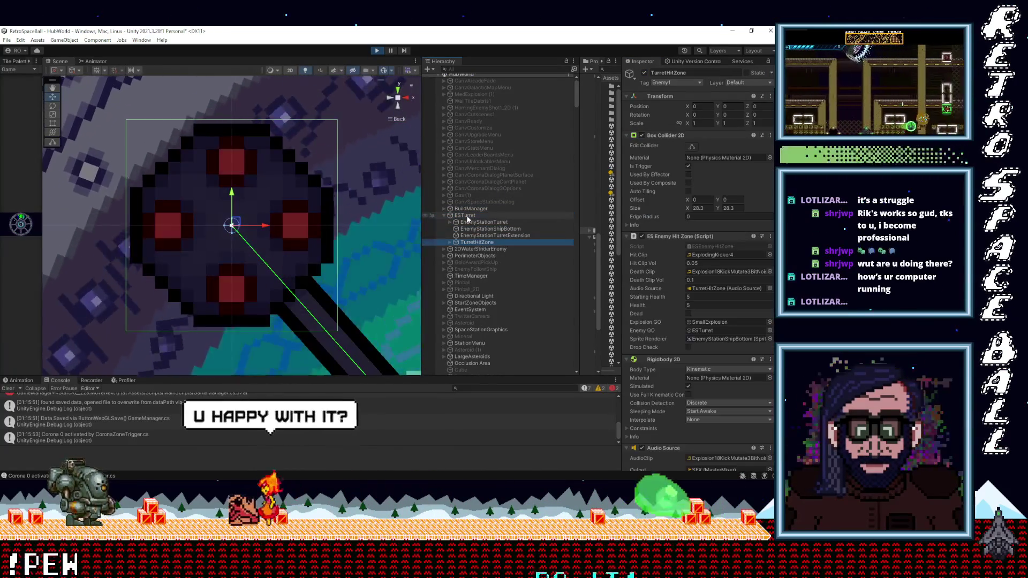
Frame the whole ESTurret station, deactivate it again, and frame Gas (1).
double_click(463, 215)
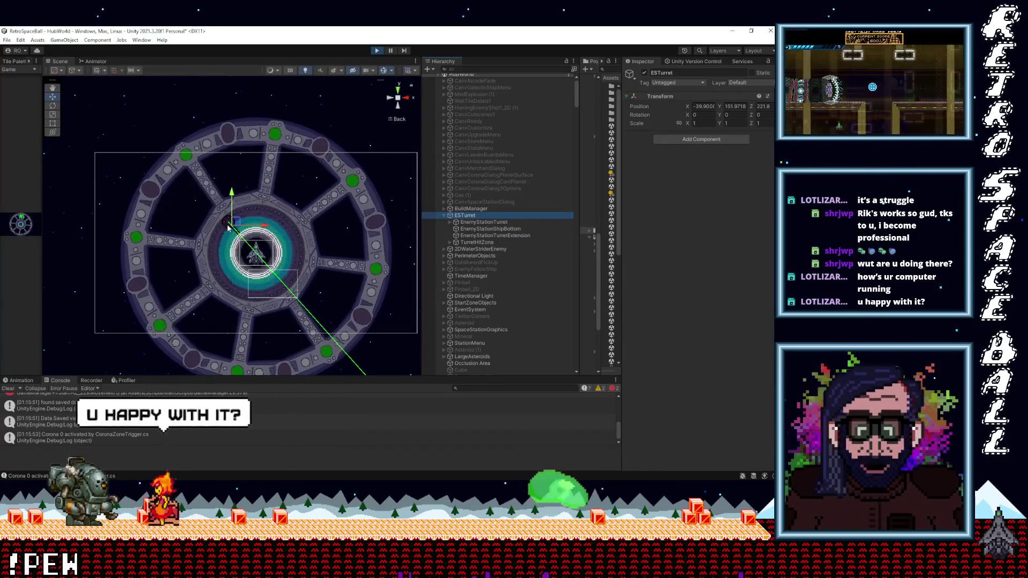
click(644, 72)
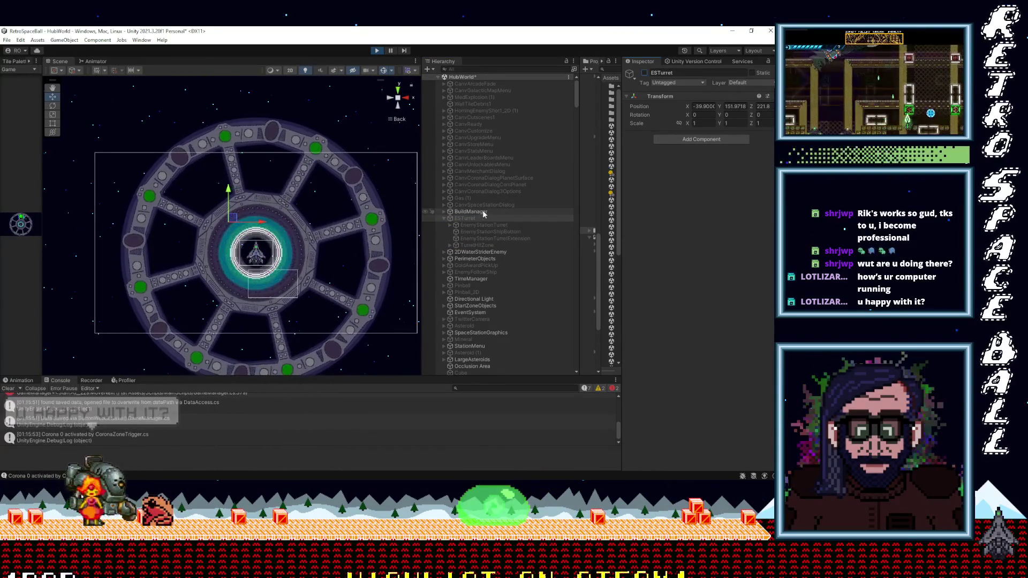
double_click(464, 198)
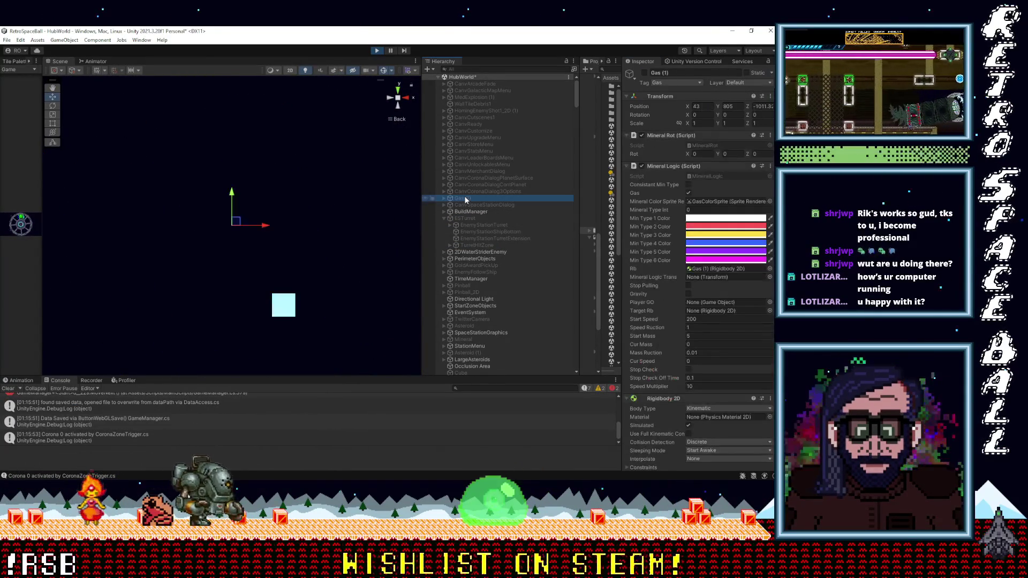
key(Right)
click(645, 69)
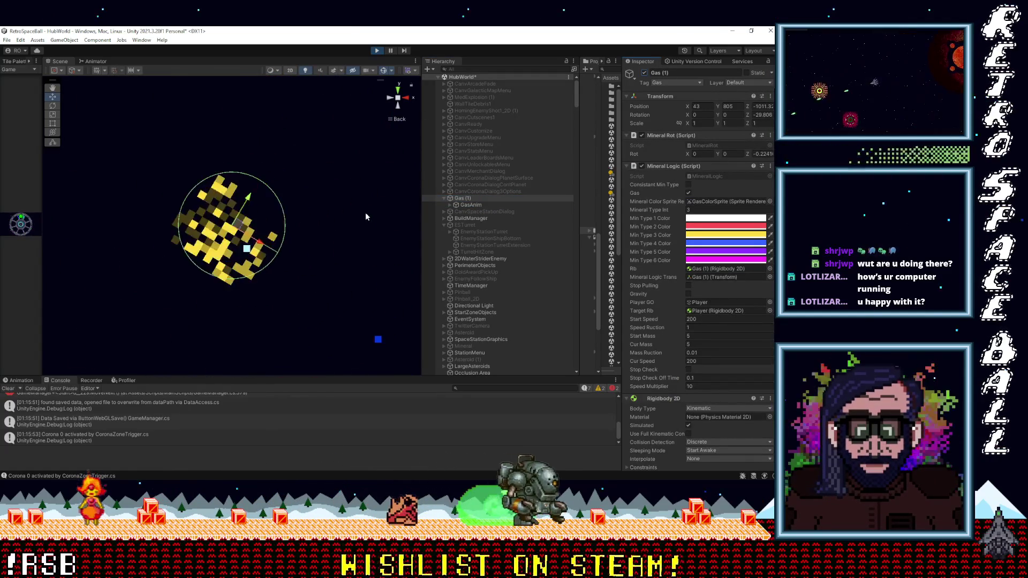
click(644, 73)
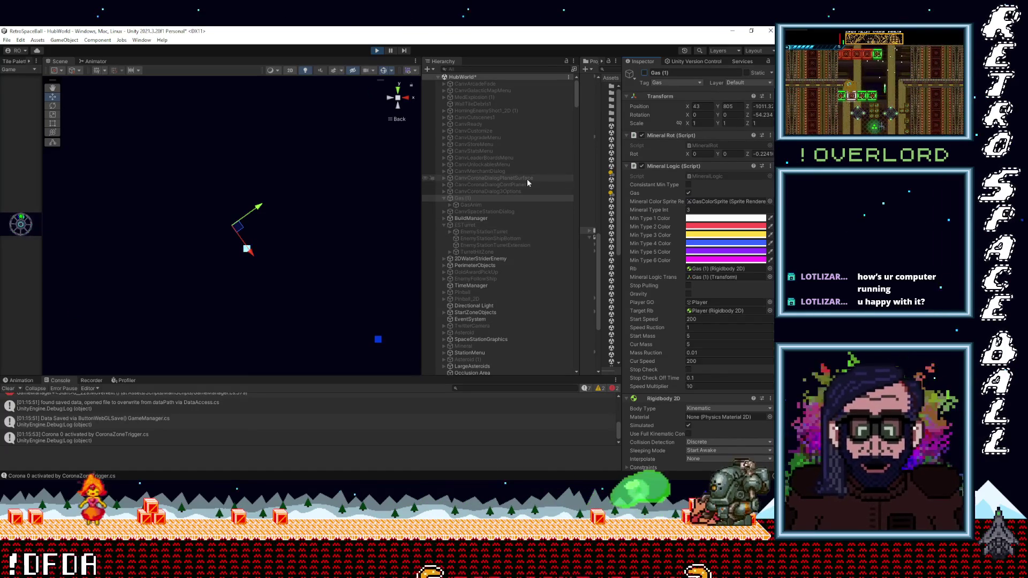
scroll(522, 273, down, 3)
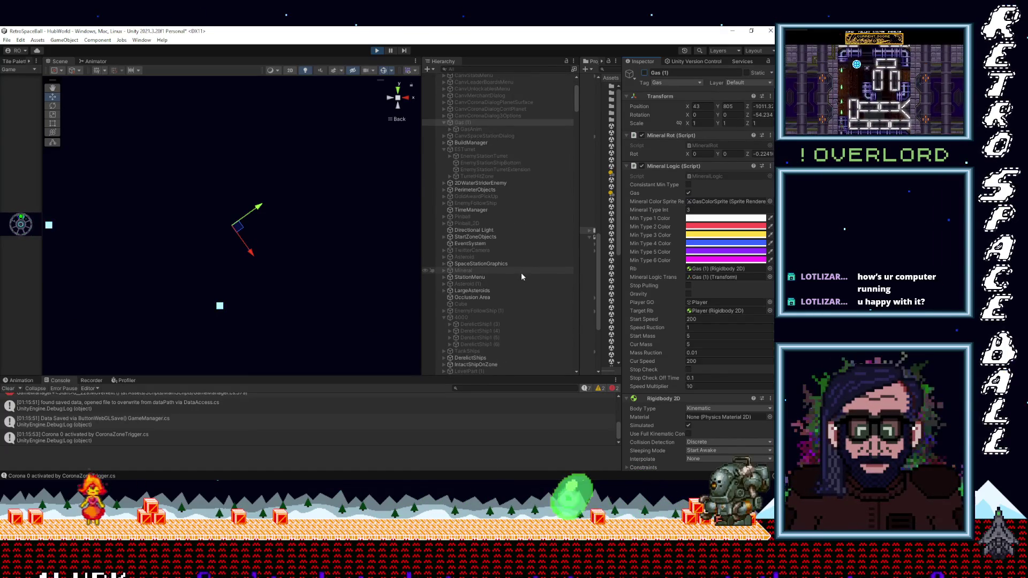
scroll(521, 274, down, 1)
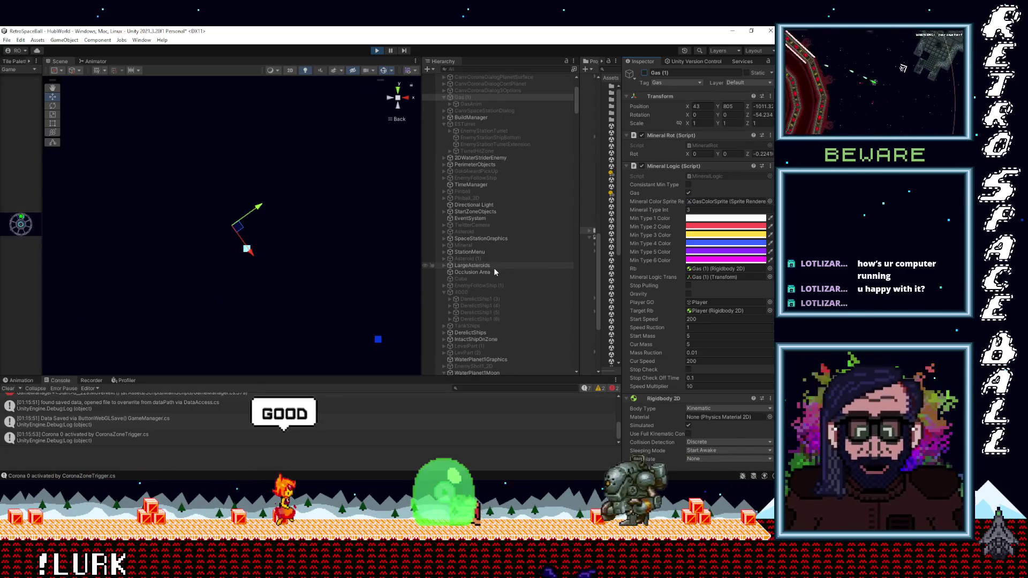
scroll(493, 267, up, 1)
scroll(494, 271, up, 3)
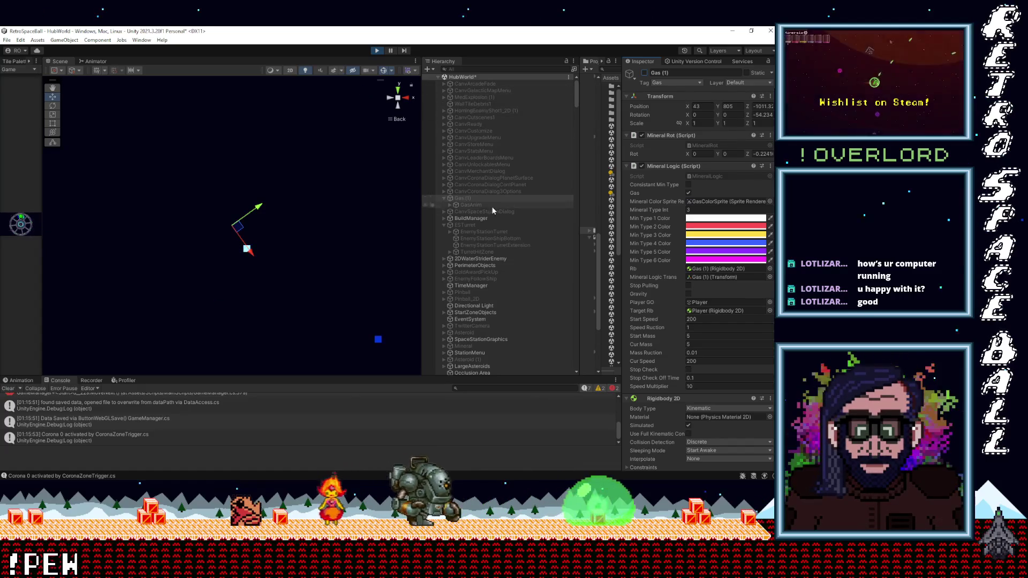
scroll(487, 214, down, 5)
scroll(485, 267, down, 4)
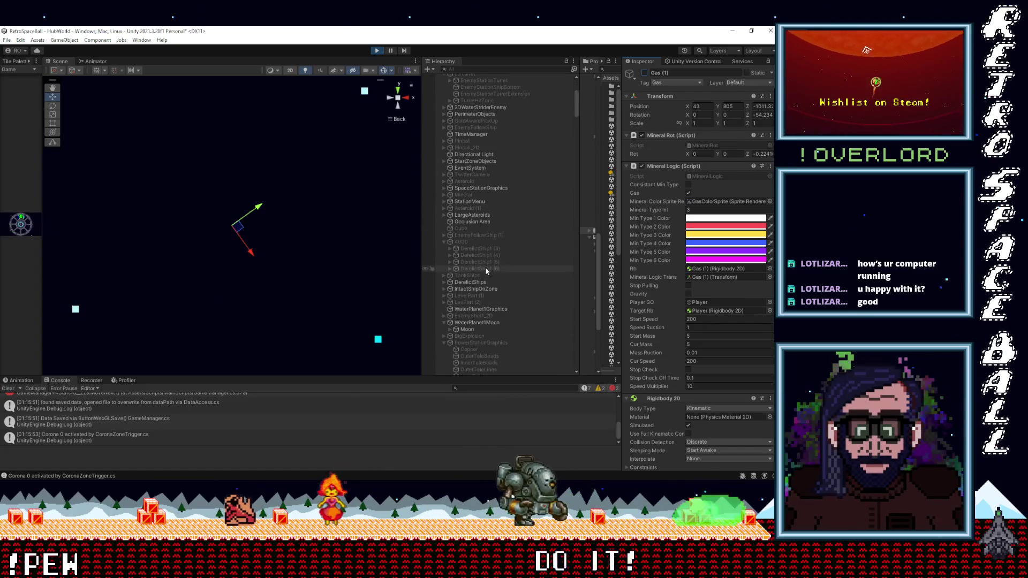
click(485, 250)
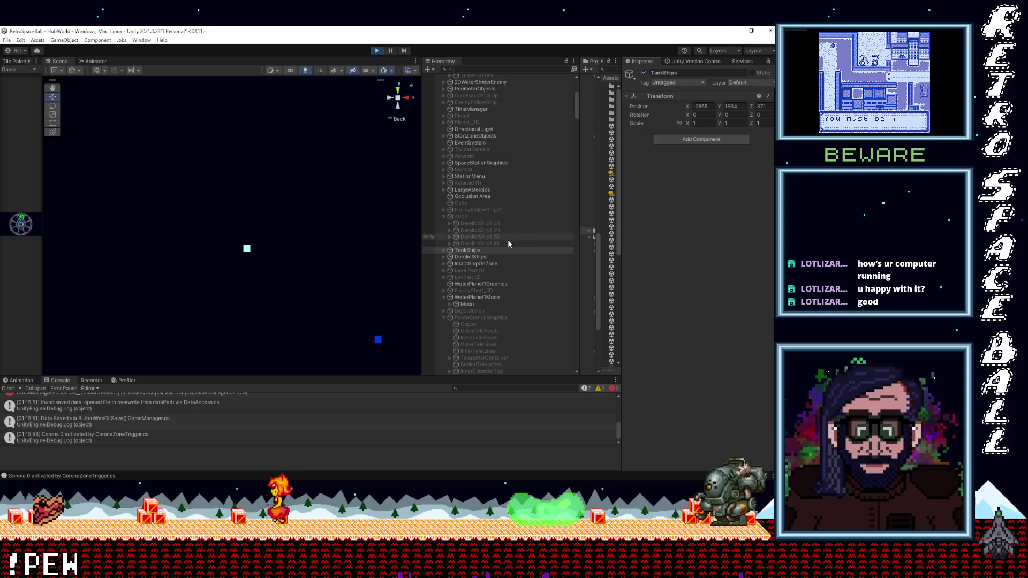
Frame TankShips, pan the Scene view over the station and asteroids, and widen the Game view.
double_click(482, 250)
scroll(276, 332, up, 2)
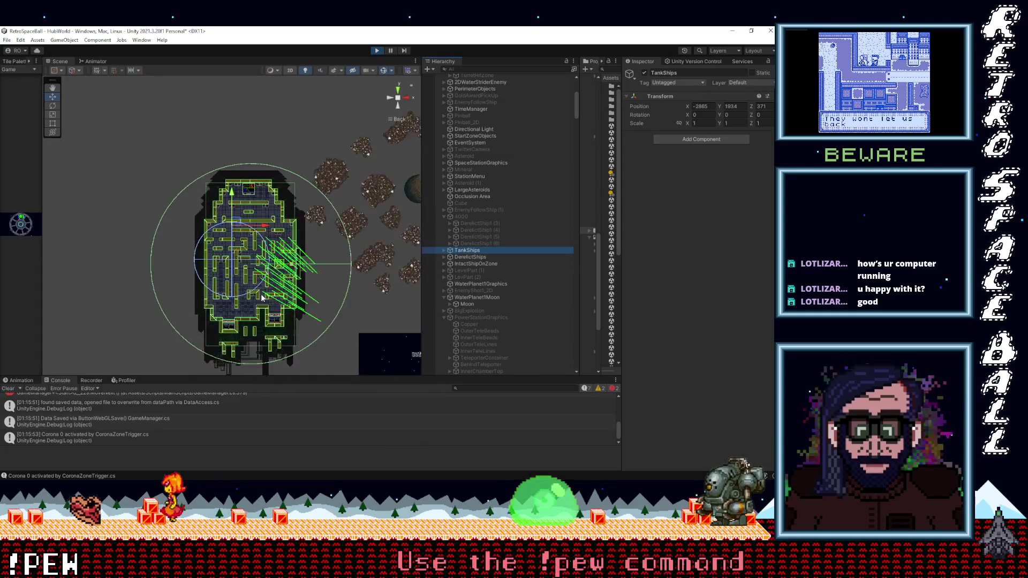
scroll(276, 332, down, 2)
drag(276, 332, 248, 252)
drag(314, 245, 236, 257)
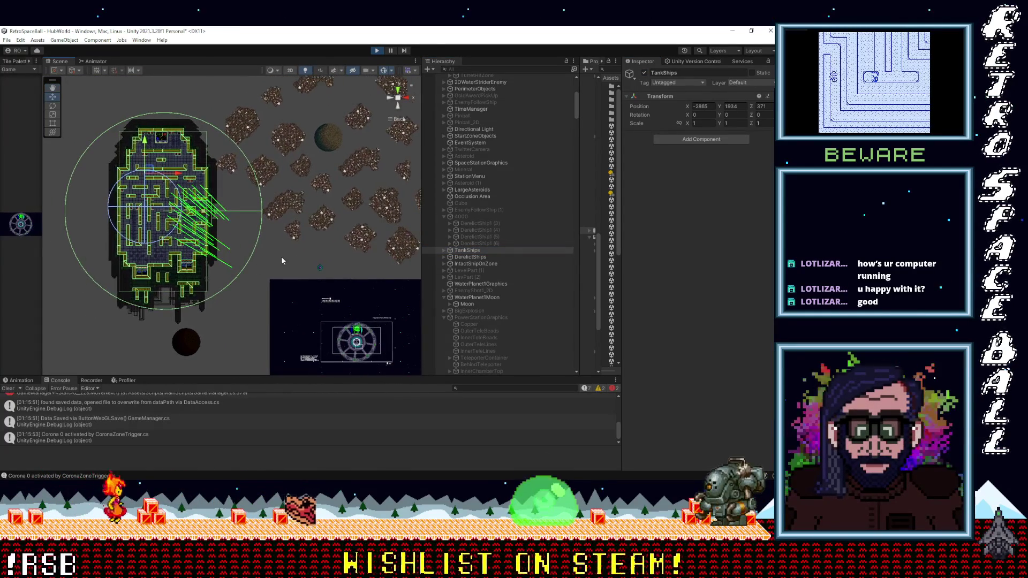
drag(44, 259, 493, 251)
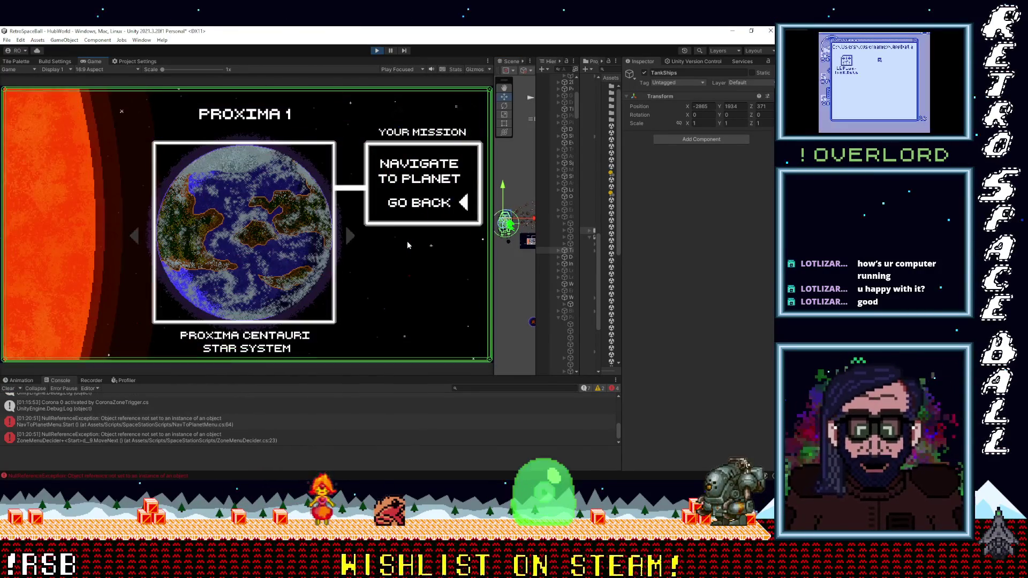
In Play mode, return to the Exploration Station, fly out, and choose Navigate to Proxima 1.
key(Return)
key(Left)
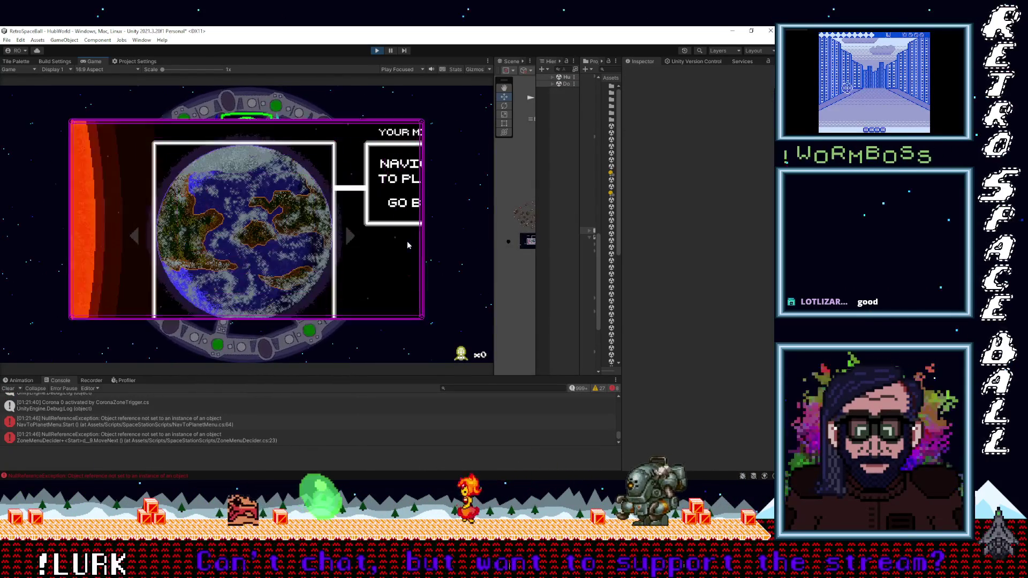
key(Return)
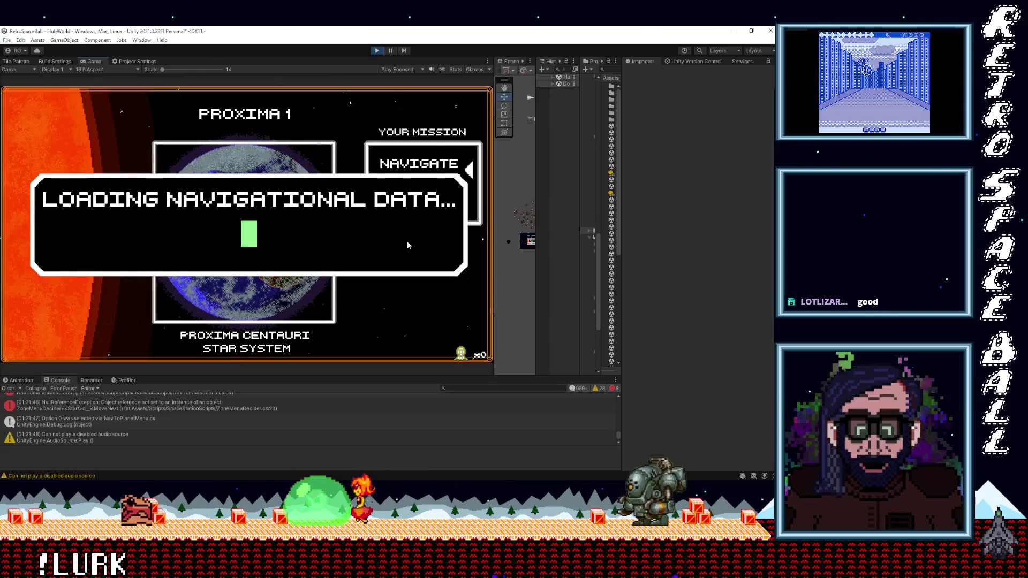
Back out of the Proxima 1 menu, select TankShips under HubWorld, and widen the Scene view.
key(Return)
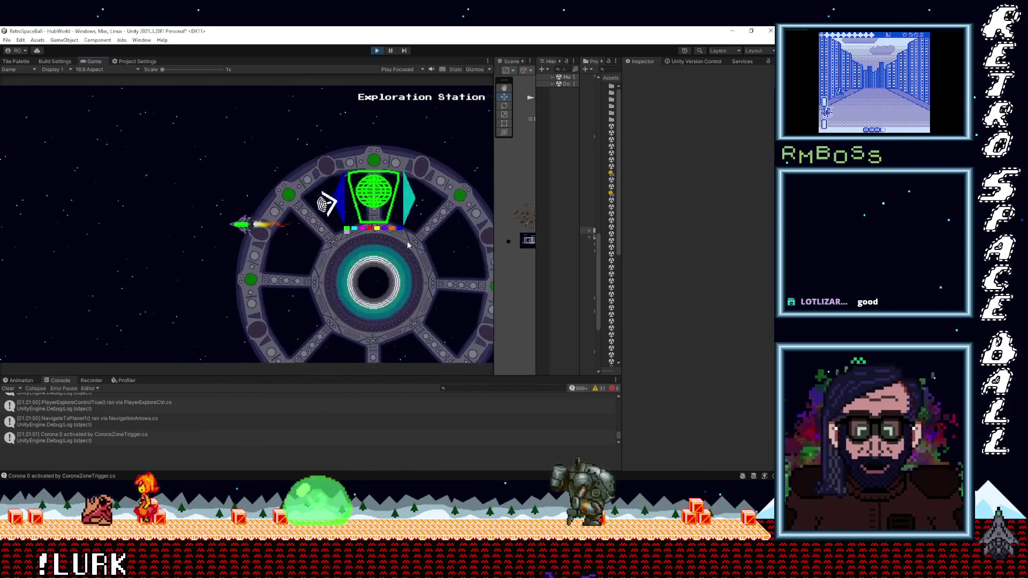
drag(537, 198, 390, 194)
click(406, 78)
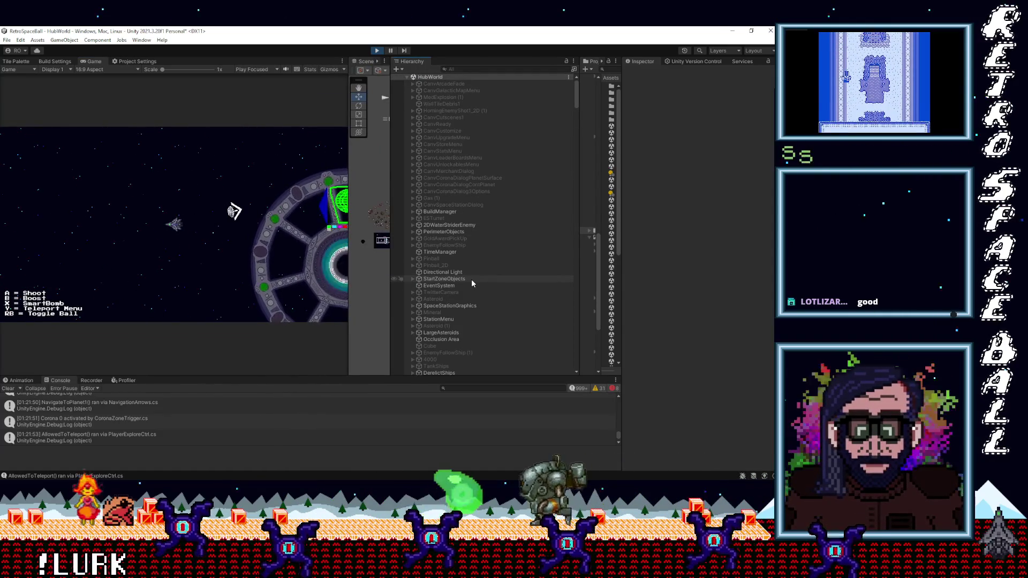
scroll(471, 278, down, 2)
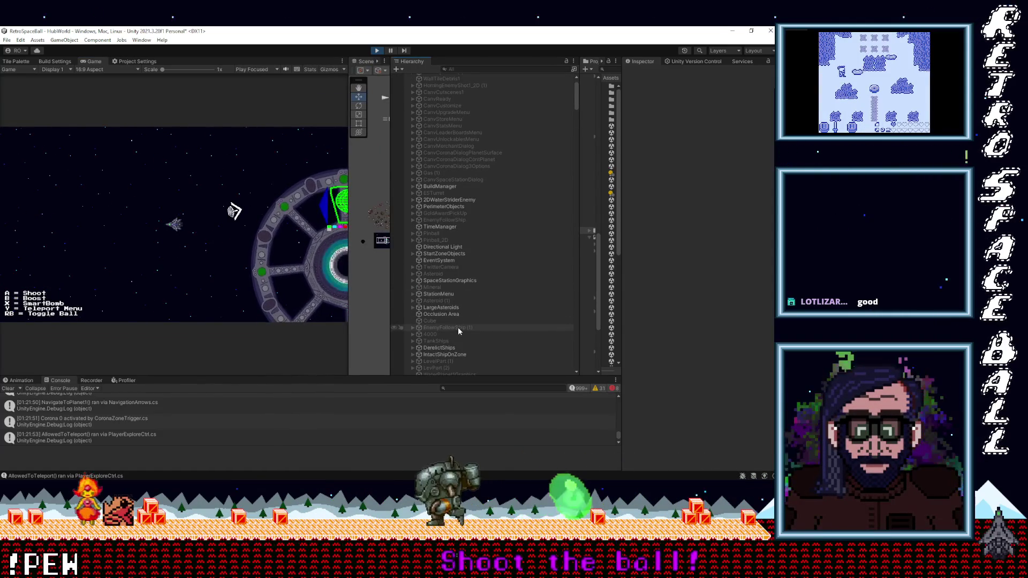
click(454, 340)
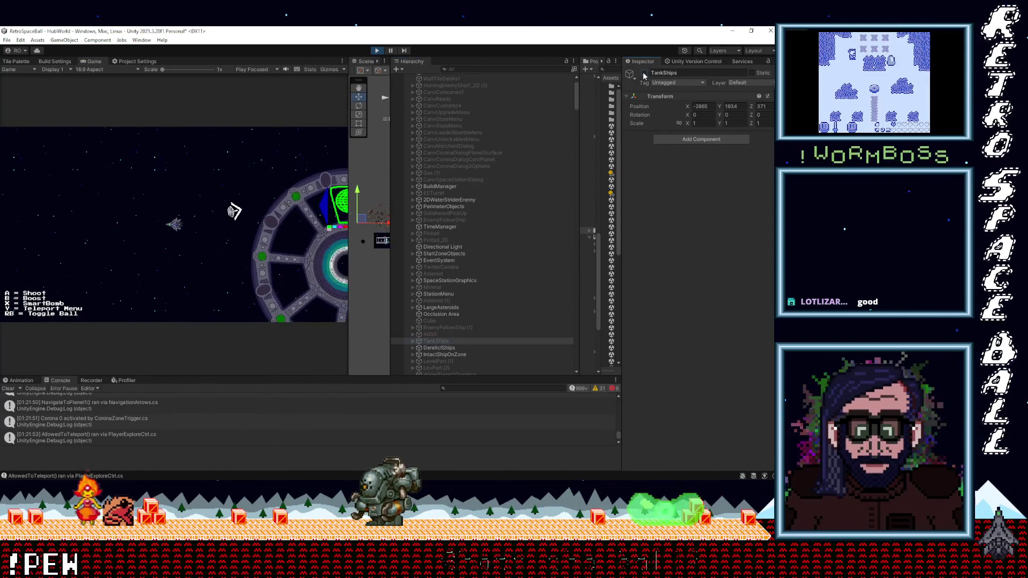
click(345, 260)
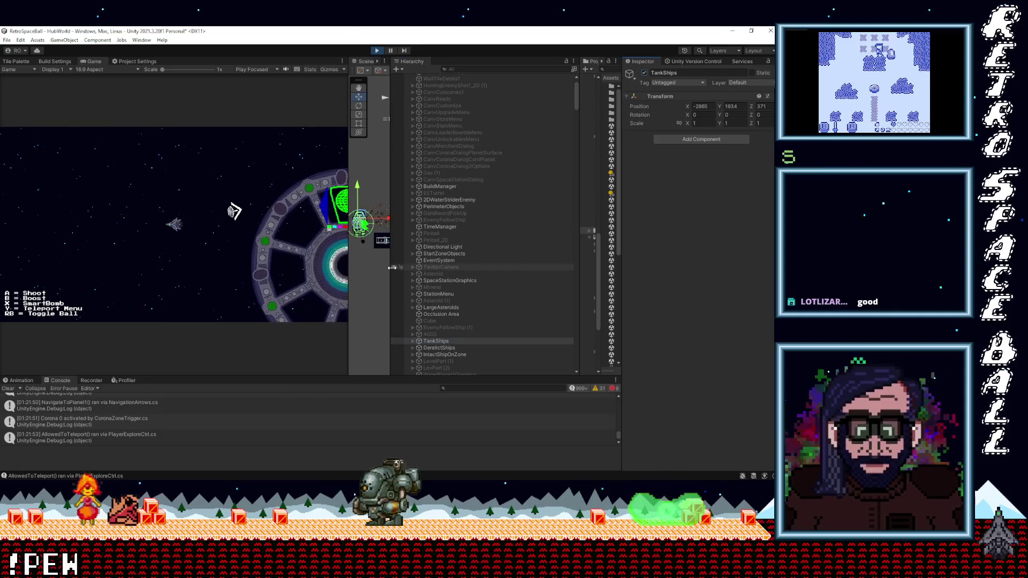
drag(390, 225, 517, 225)
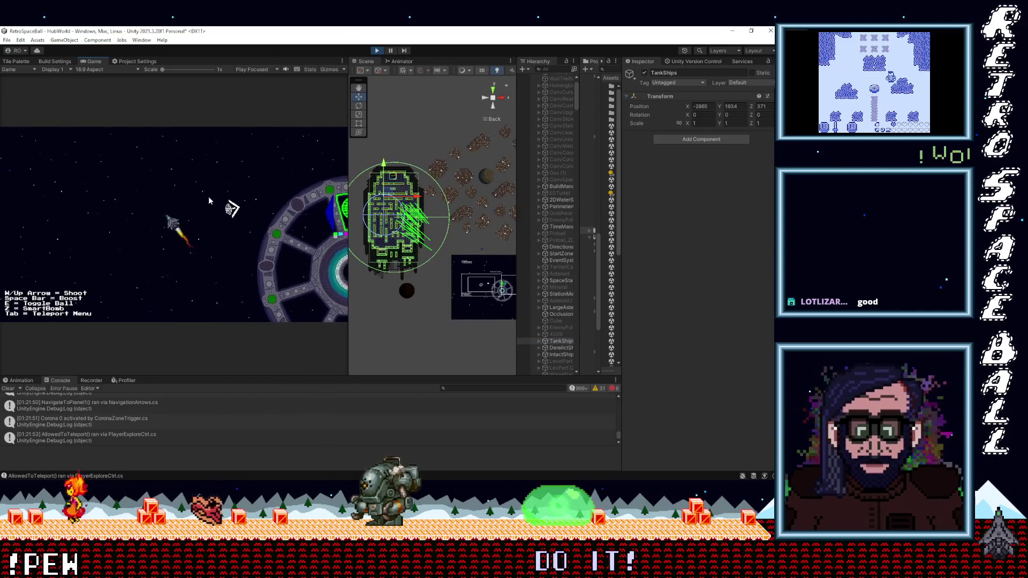
Drag the Game/Scene divider right so the Game view fills the editor for playtesting.
drag(349, 234, 542, 233)
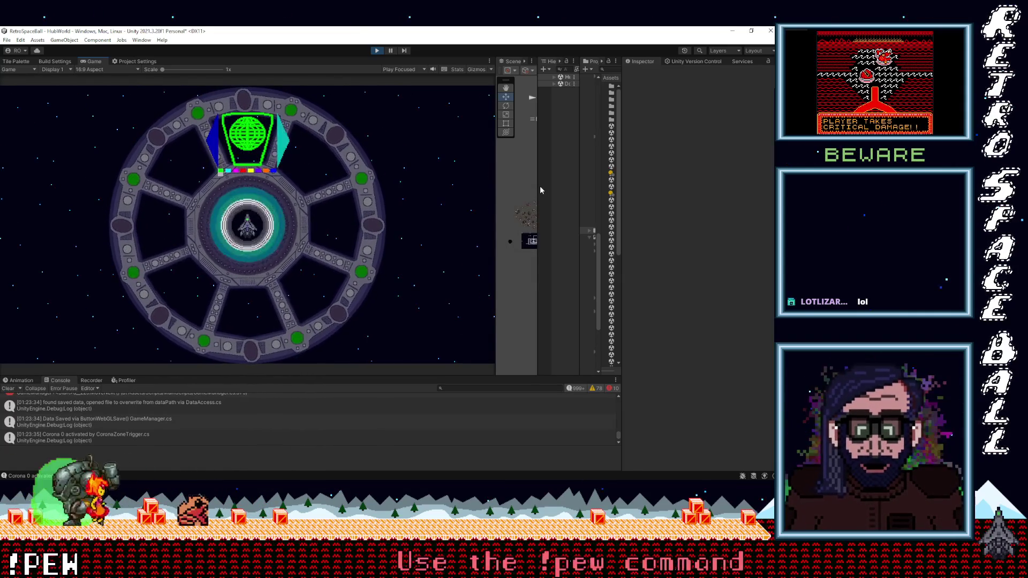
Widen and zoom out the Scene view onto the asteroids and red sun, then widen the Hierarchy and expand HubWorld.
drag(496, 215, 251, 214)
scroll(343, 237, down, 5)
mouse_move(461, 239)
mouse_down()
mouse_move(283, 214)
mouse_move(307, 207)
mouse_up()
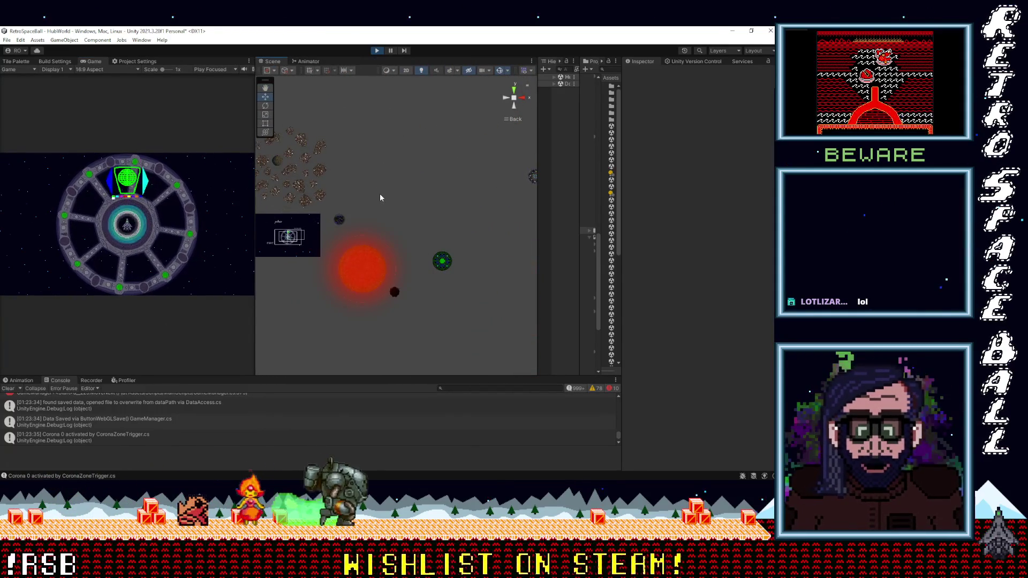
mouse_move(400, 200)
mouse_down()
mouse_move(434, 248)
mouse_move(337, 232)
mouse_move(395, 217)
mouse_move(357, 220)
mouse_up()
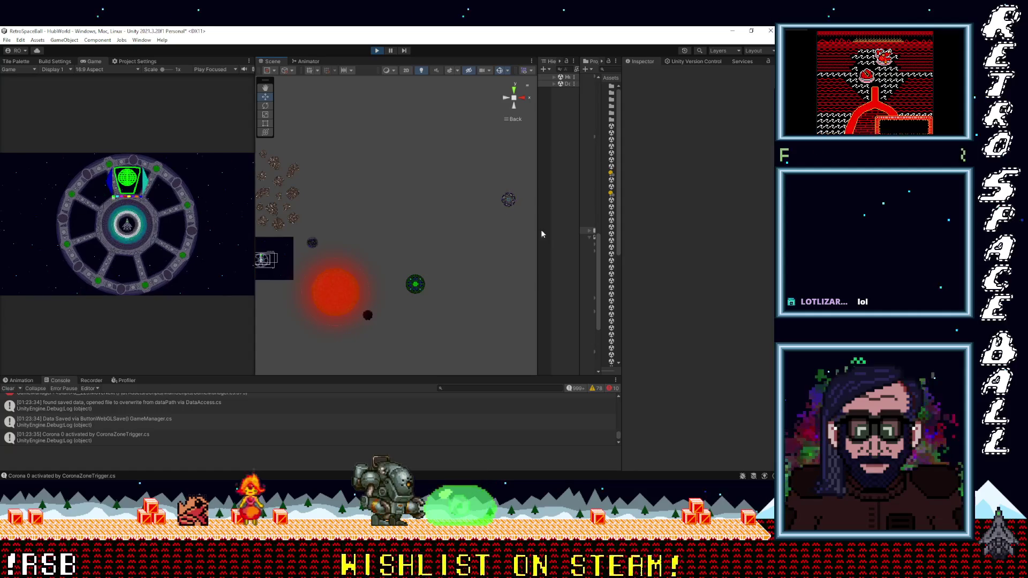
mouse_move(535, 233)
mouse_down()
mouse_move(378, 227)
mouse_move(486, 234)
mouse_move(475, 252)
mouse_move(445, 261)
mouse_up()
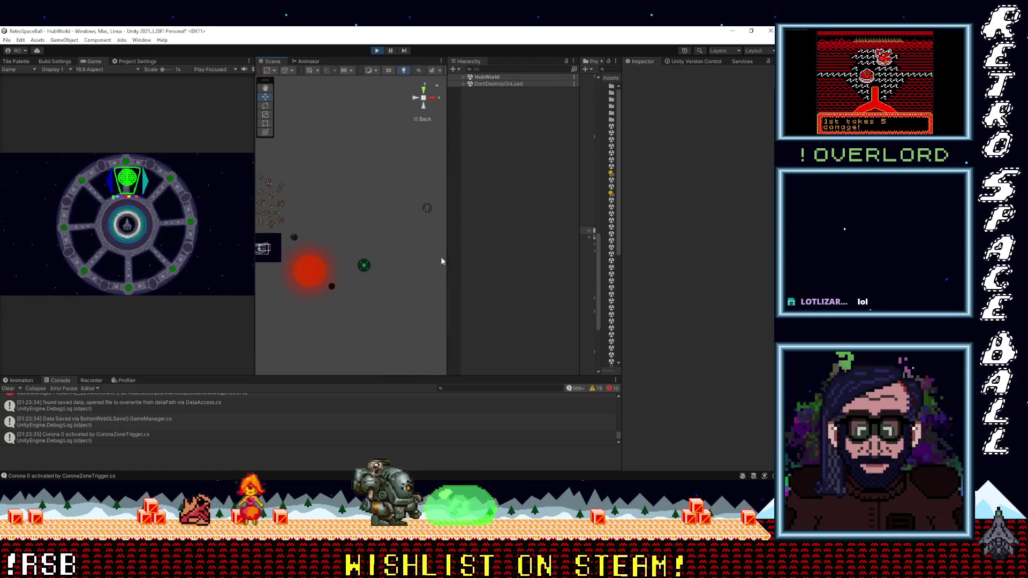
click(464, 78)
Scroll through all of HubWorld's child objects, then drag the Hierarchy scrollbar back to the top.
scroll(512, 284, down, 5)
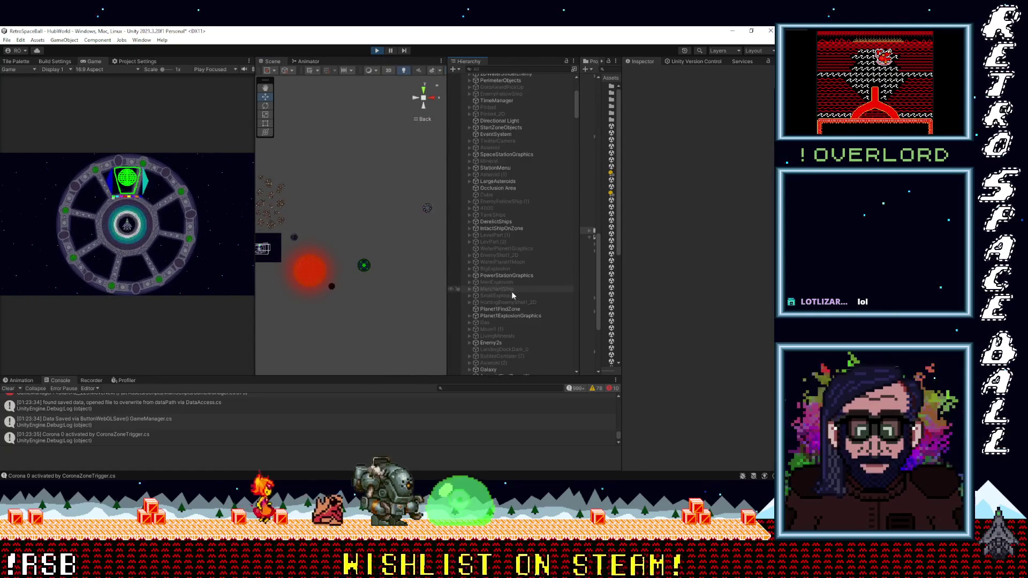
scroll(511, 293, down, 10)
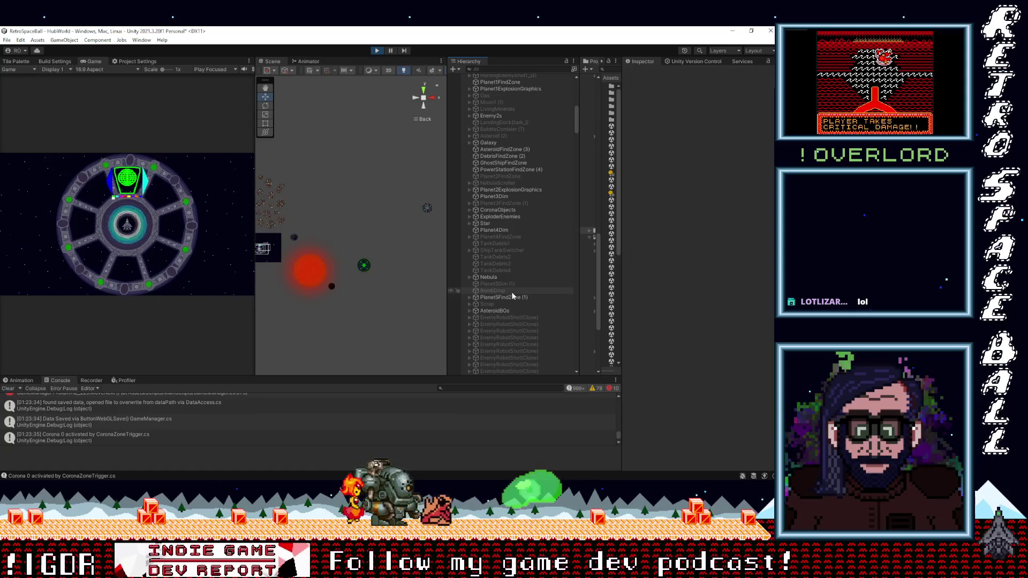
scroll(512, 295, down, 2)
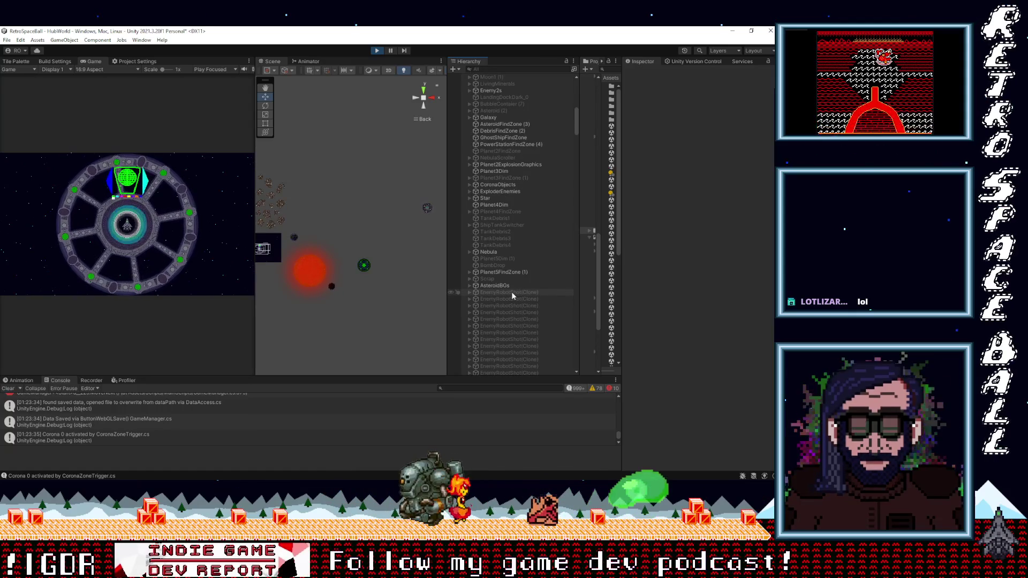
scroll(512, 294, down, 2)
scroll(511, 295, down, 2)
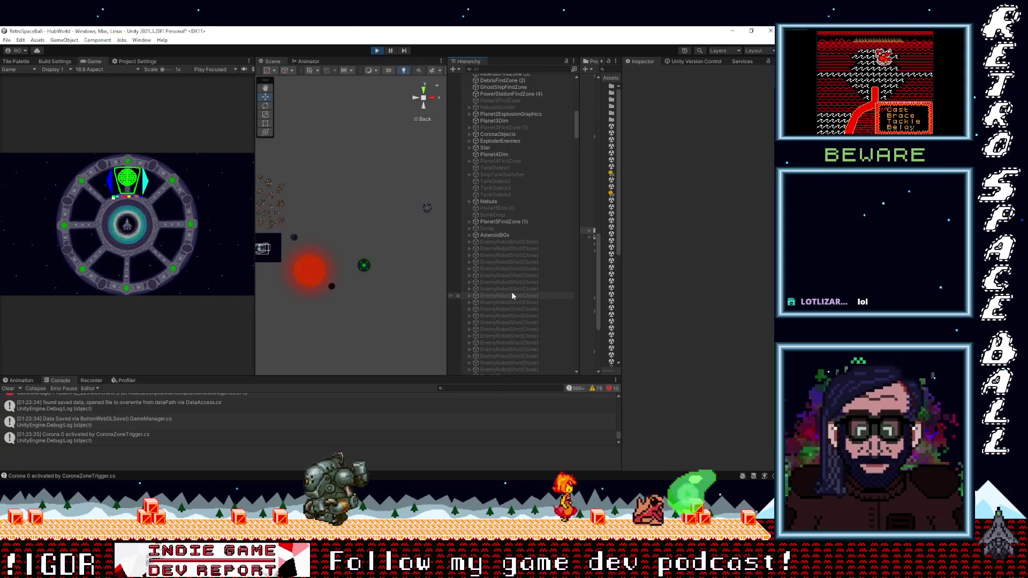
scroll(511, 294, down, 3)
scroll(511, 295, down, 5)
scroll(511, 295, down, 5)
scroll(512, 295, down, 10)
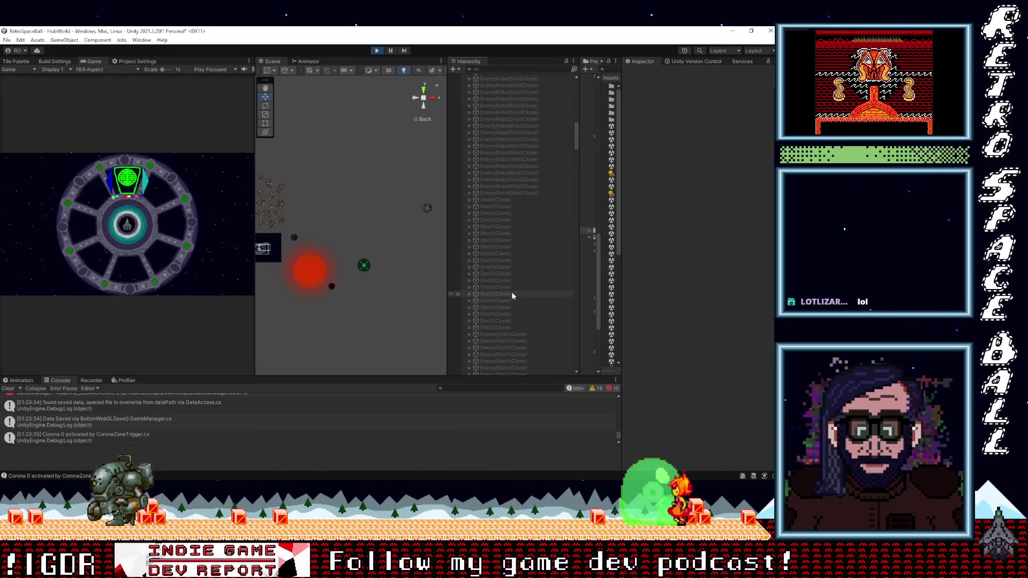
scroll(510, 291, down, 5)
scroll(510, 291, down, 5)
scroll(509, 291, down, 5)
scroll(510, 292, down, 5)
scroll(509, 291, down, 5)
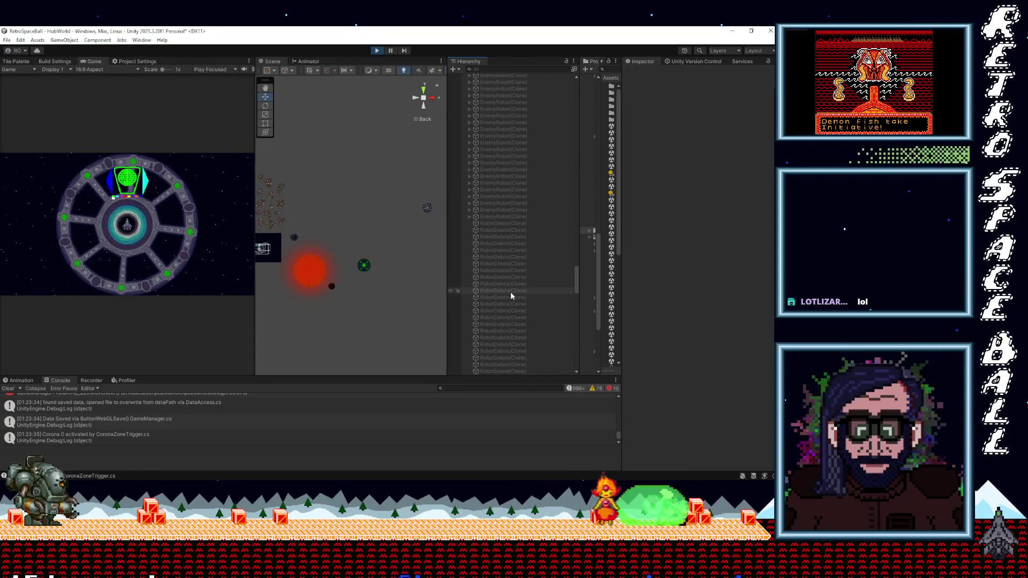
scroll(509, 291, down, 5)
scroll(510, 291, down, 5)
scroll(509, 291, down, 5)
mouse_move(576, 358)
mouse_down()
mouse_move(560, 150)
mouse_move(573, 91)
mouse_up()
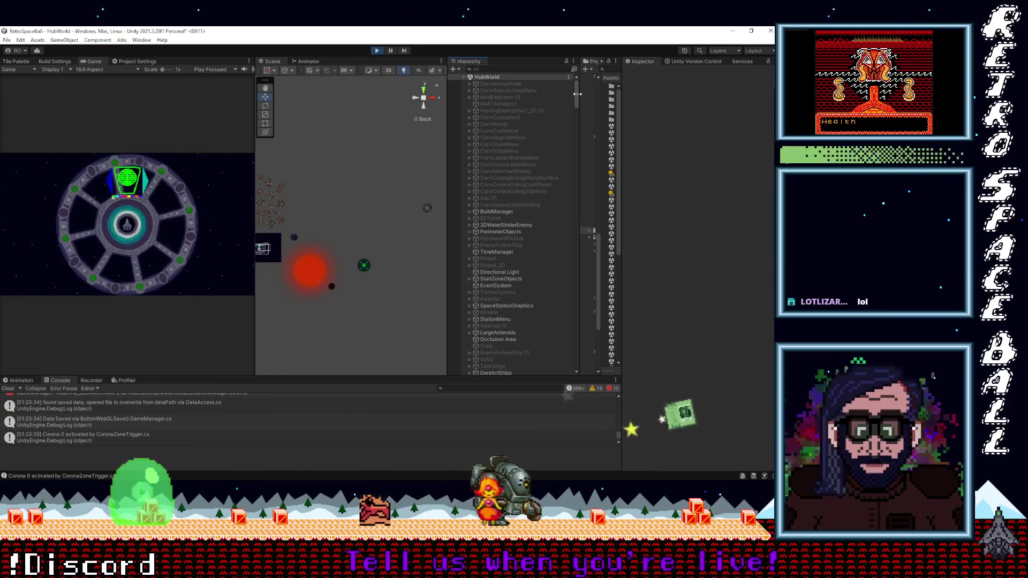
mouse_move(576, 94)
mouse_down()
mouse_move(575, 103)
mouse_move(575, 88)
mouse_up()
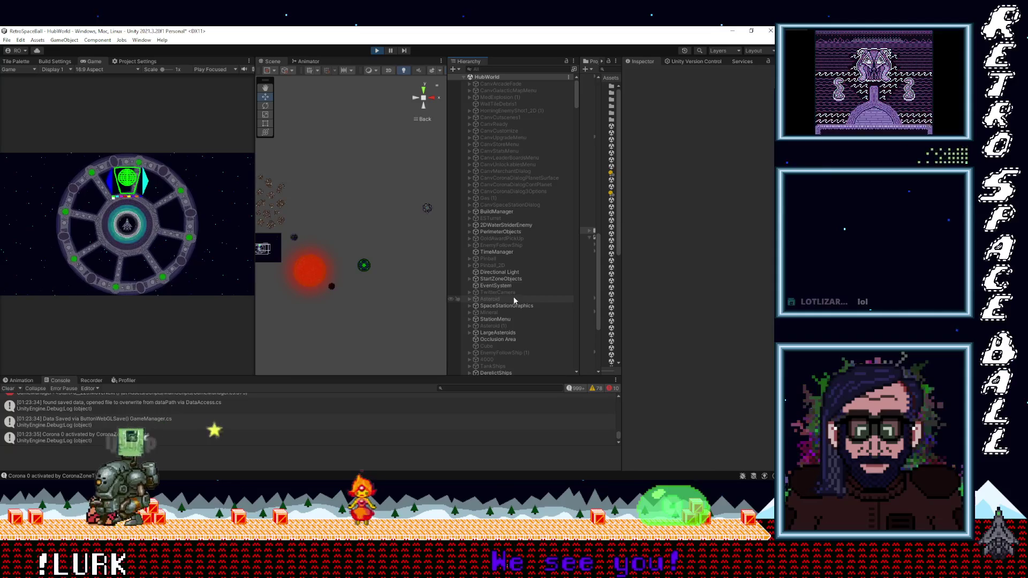
scroll(517, 302, down, 2)
scroll(516, 297, down, 2)
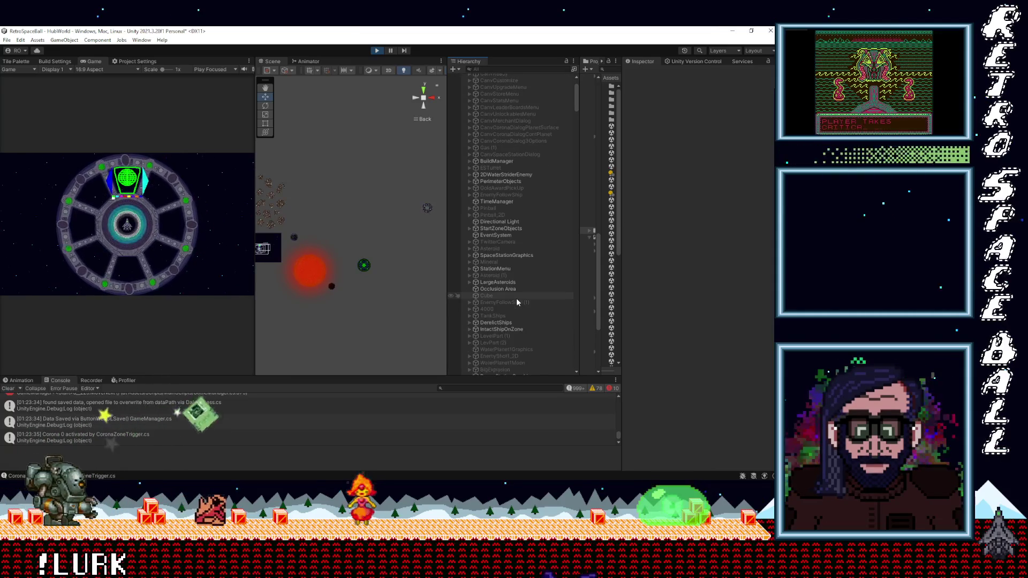
scroll(516, 298, down, 2)
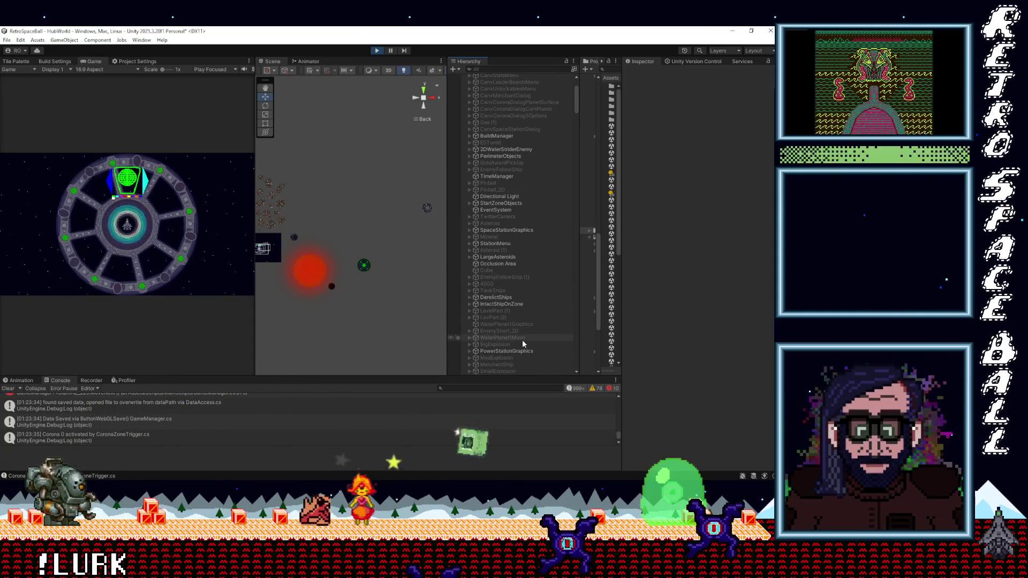
scroll(523, 340, down, 2)
scroll(523, 342, down, 2)
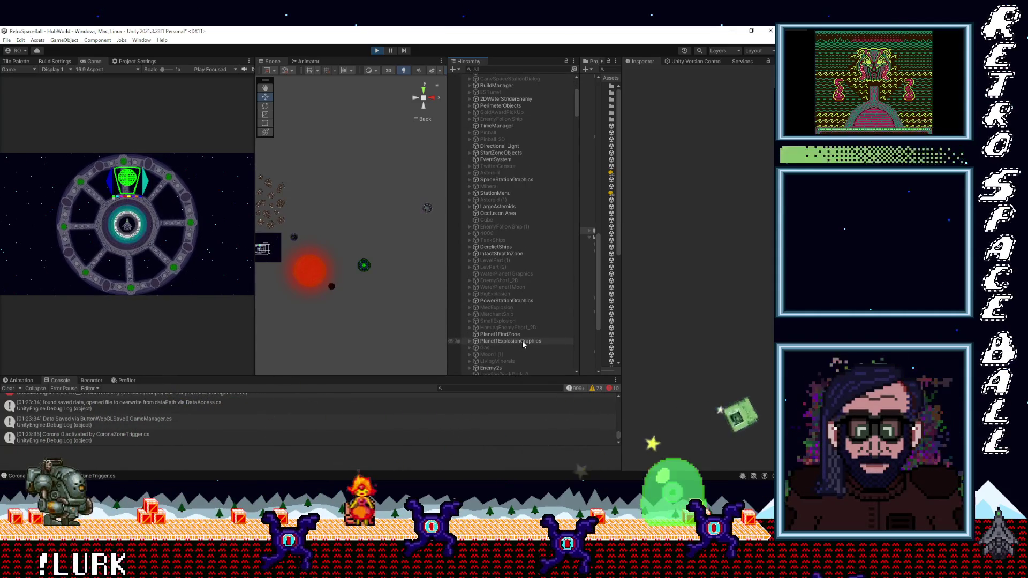
scroll(522, 342, down, 2)
scroll(522, 342, down, 5)
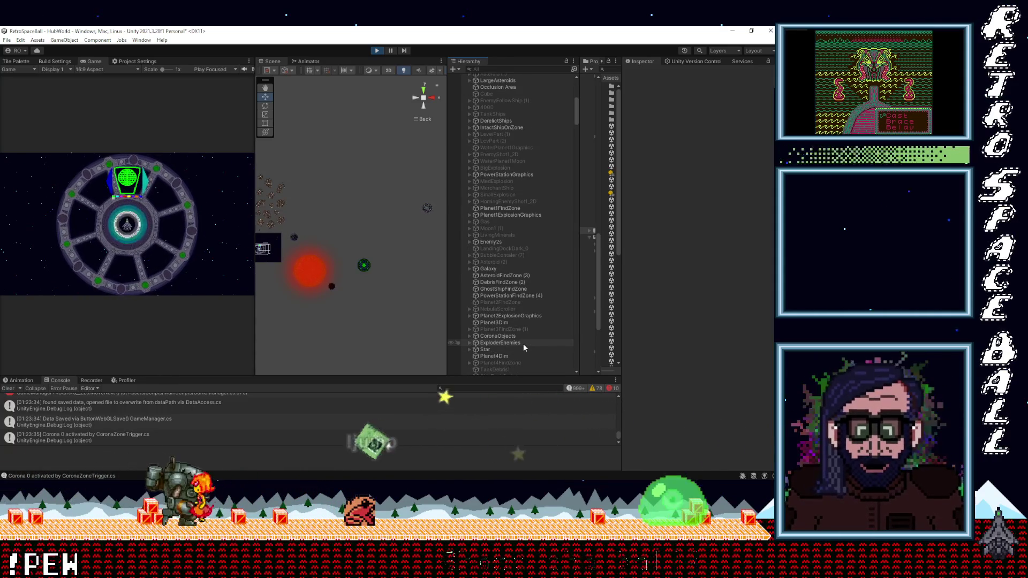
scroll(523, 342, down, 4)
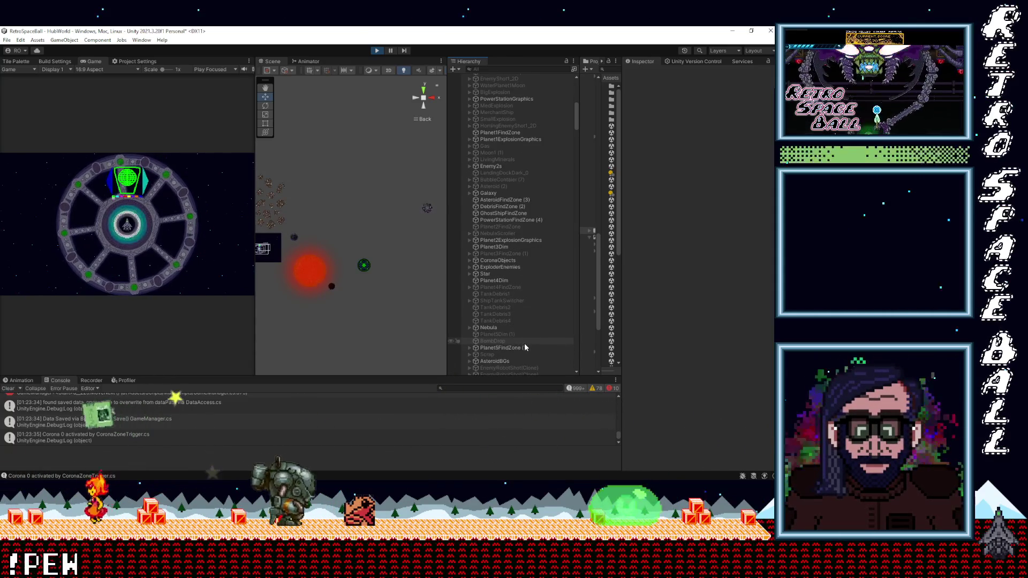
scroll(525, 347, down, 1)
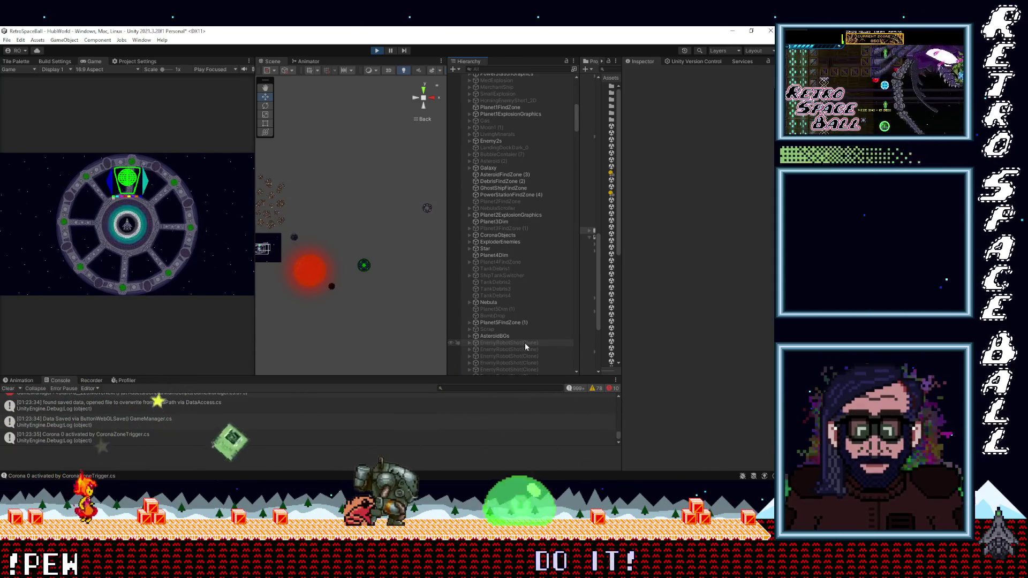
scroll(525, 347, down, 1)
scroll(524, 347, down, 1)
scroll(524, 342, down, 3)
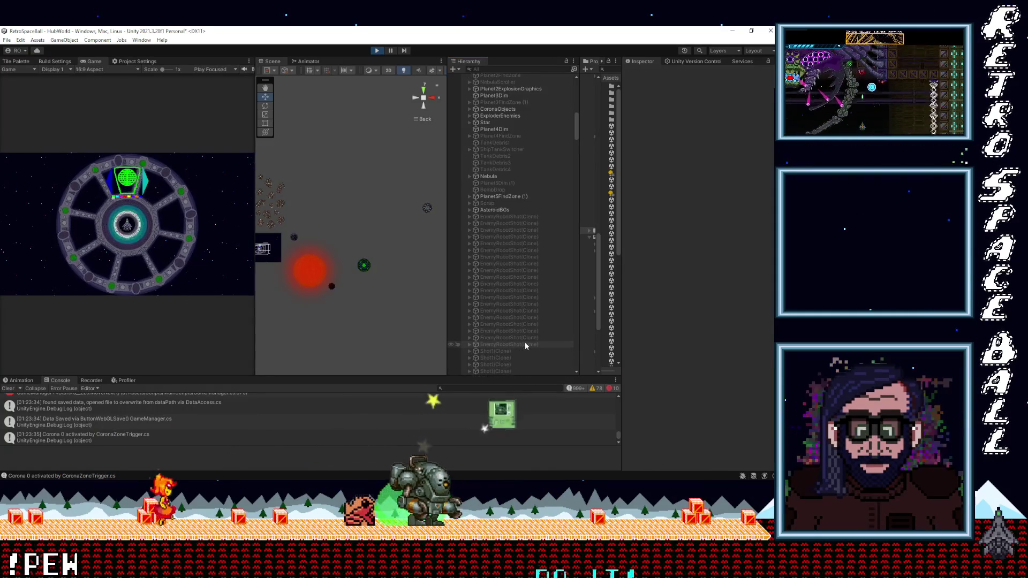
scroll(524, 341, down, 3)
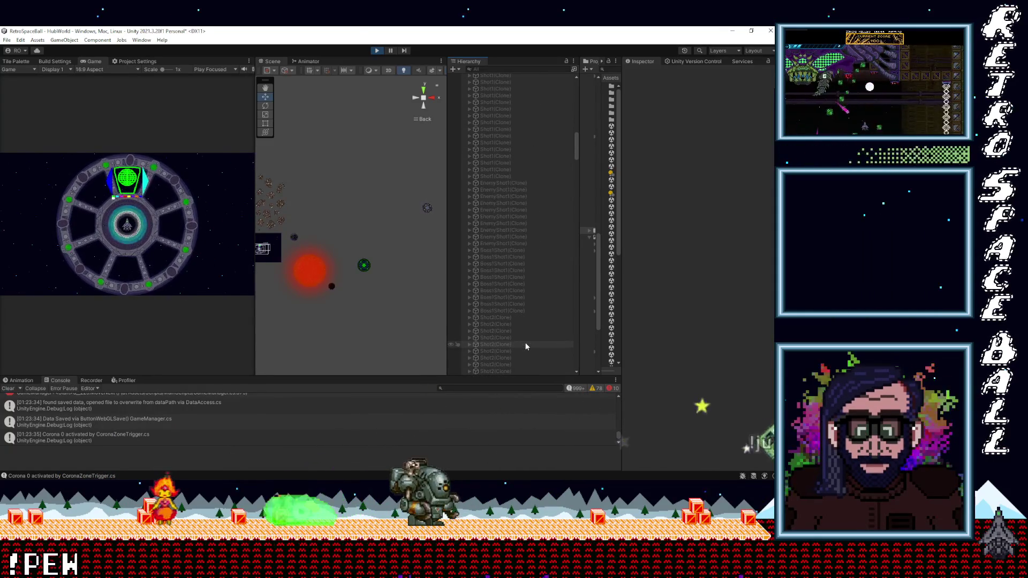
scroll(523, 343, down, 5)
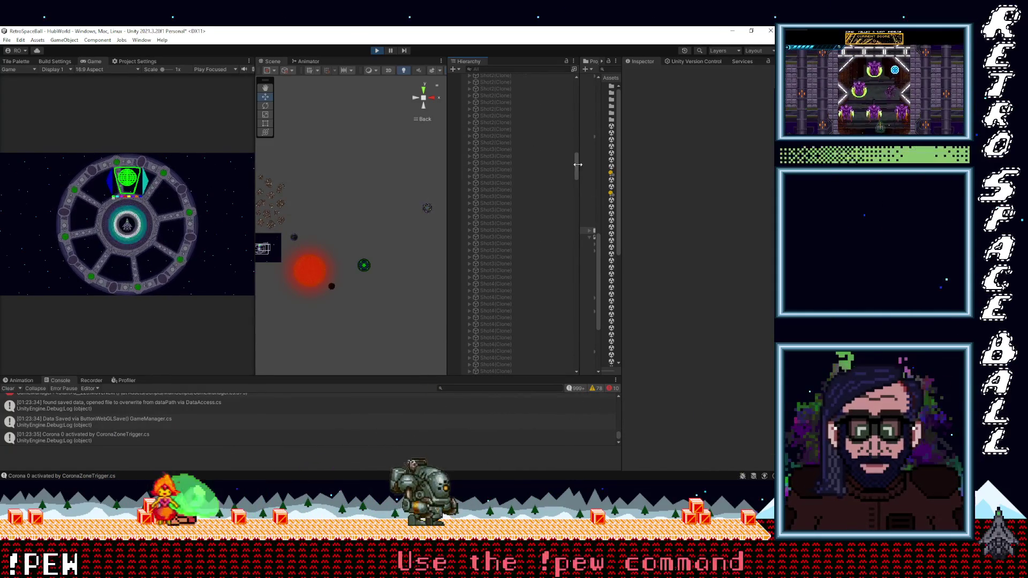
drag(575, 165, 579, 86)
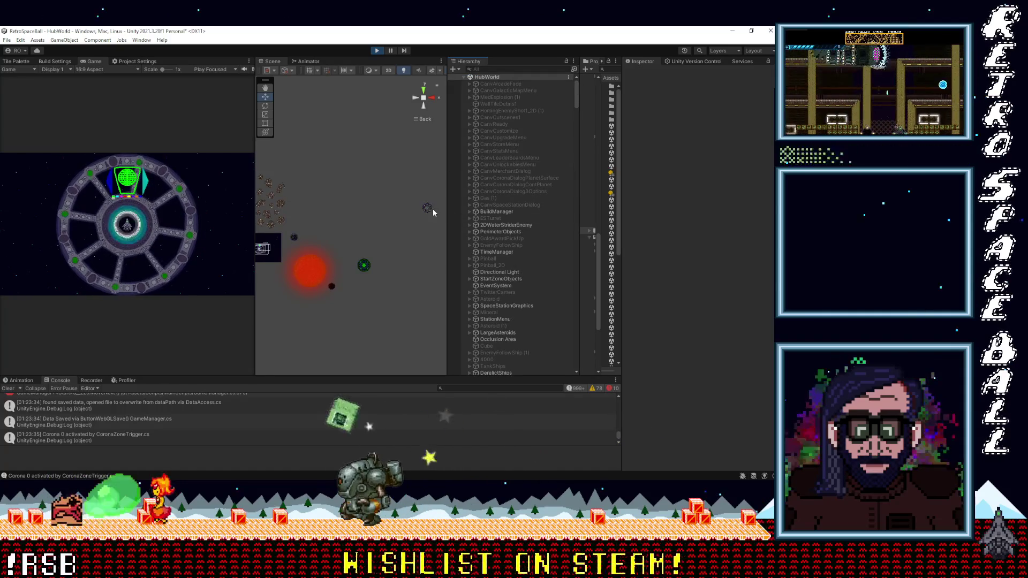
Widen, zoom and pan the Scene view onto the green station, then scroll the Hierarchy down.
drag(445, 236, 511, 235)
scroll(361, 256, down, 4)
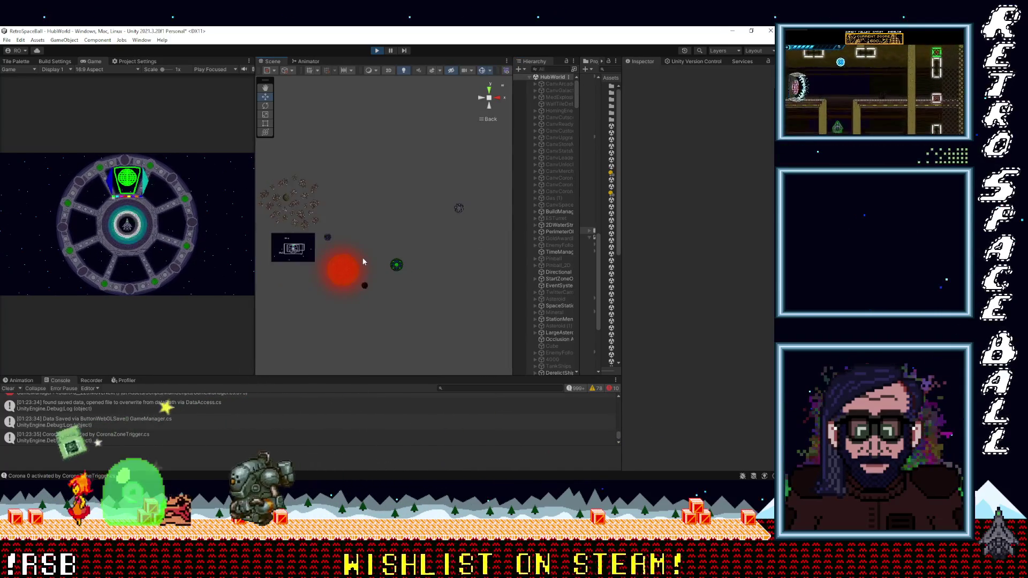
scroll(402, 288, up, 5)
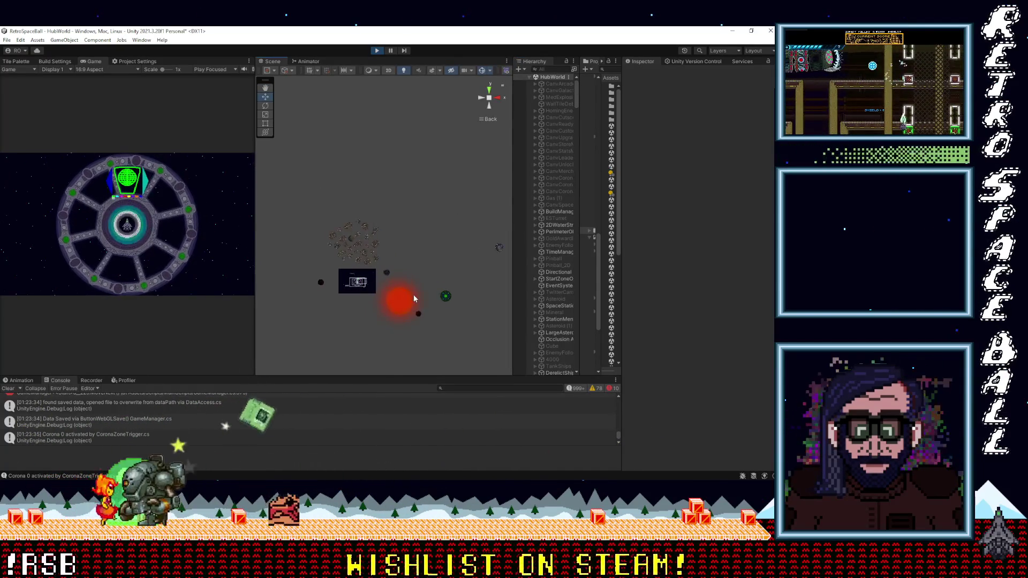
scroll(377, 200, up, 3)
mouse_move(401, 183)
mouse_down()
mouse_move(405, 309)
mouse_move(366, 242)
mouse_up()
scroll(402, 311, up, 4)
scroll(365, 241, up, 6)
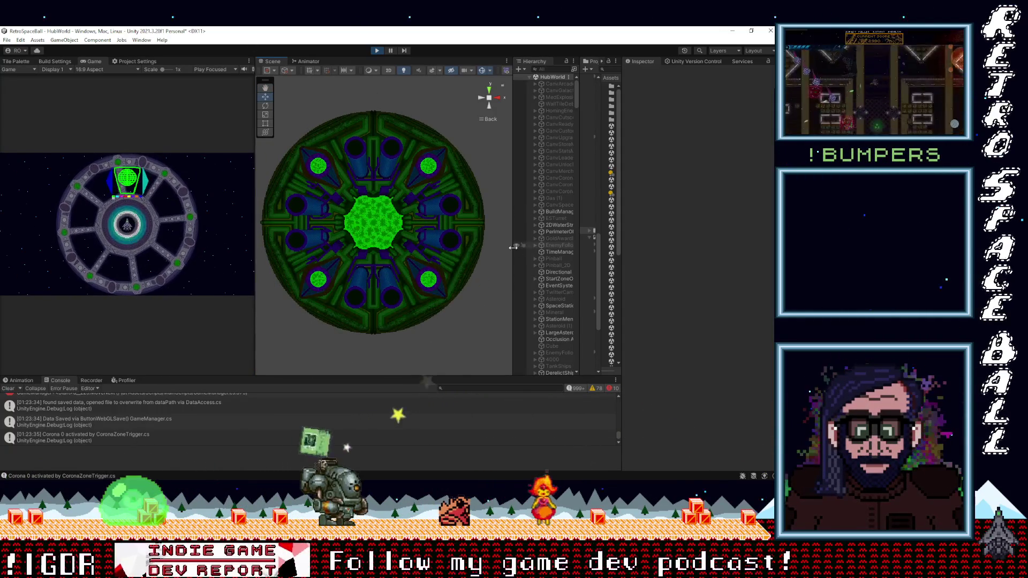
drag(512, 228, 443, 241)
scroll(460, 259, down, 8)
scroll(474, 276, down, 10)
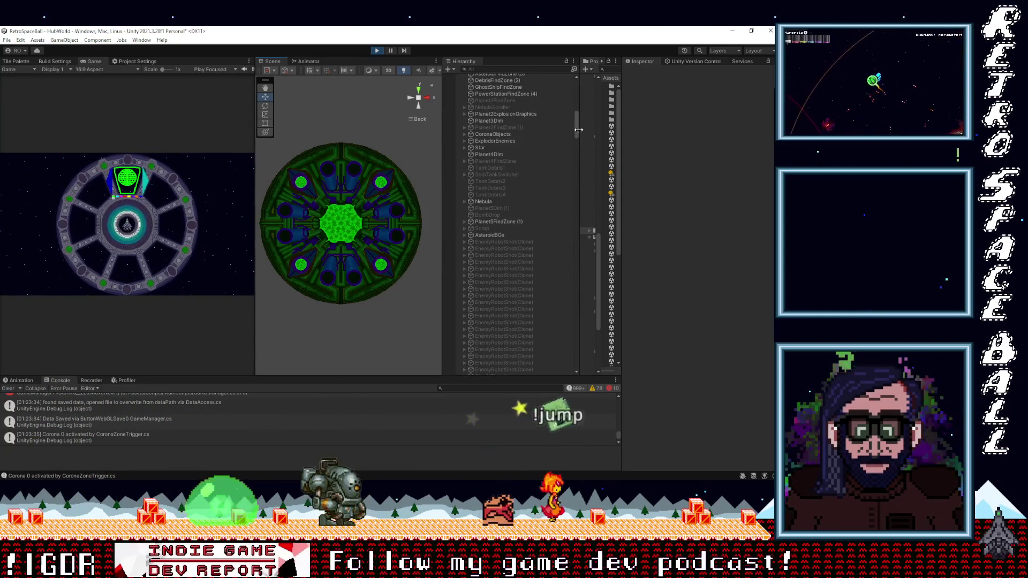
drag(576, 130, 577, 131)
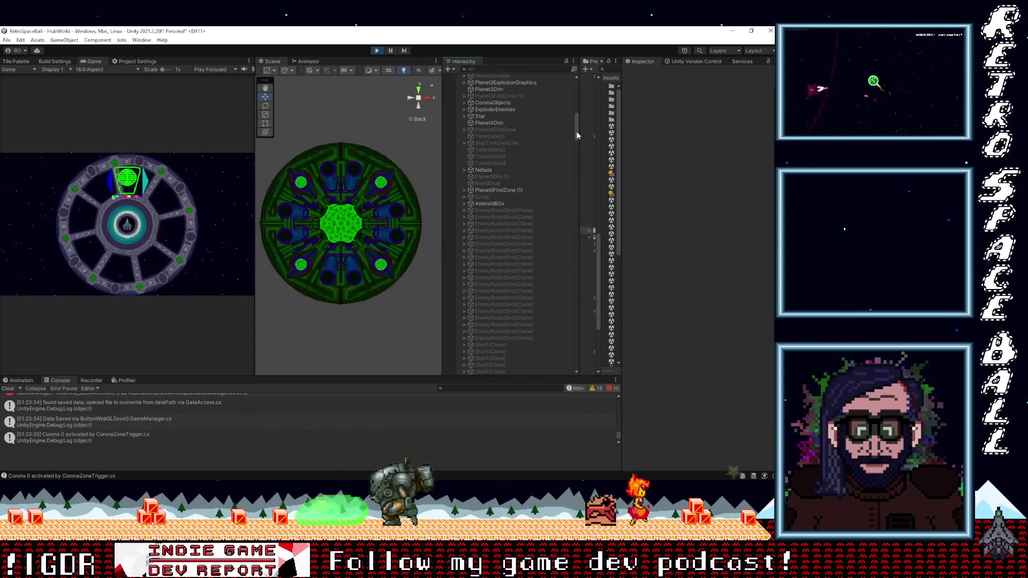
Inspect Planet4Dim, switch on Planet5Dim (1), then select Planet5FindZone (1).
scroll(508, 163, up, 2)
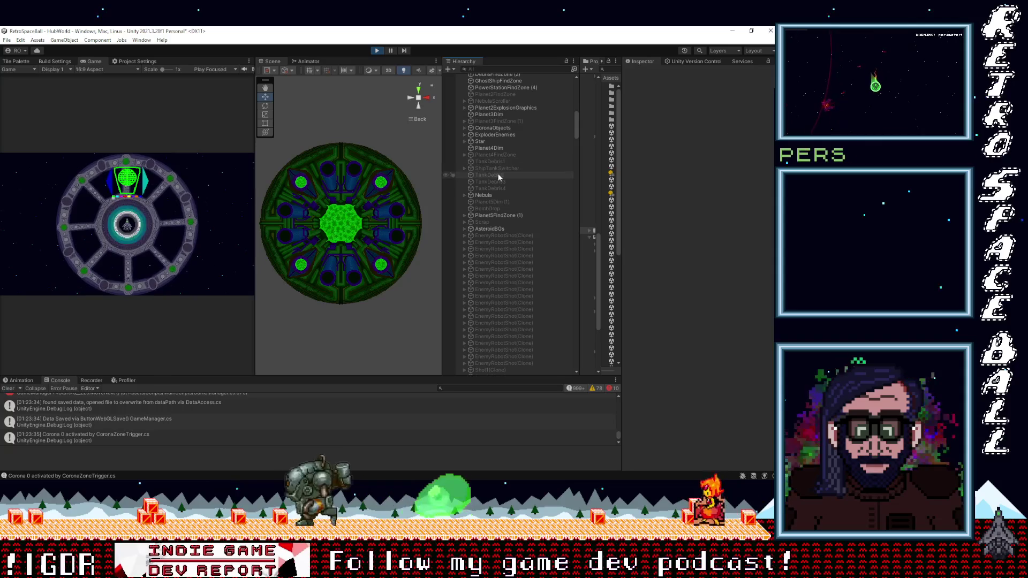
click(490, 149)
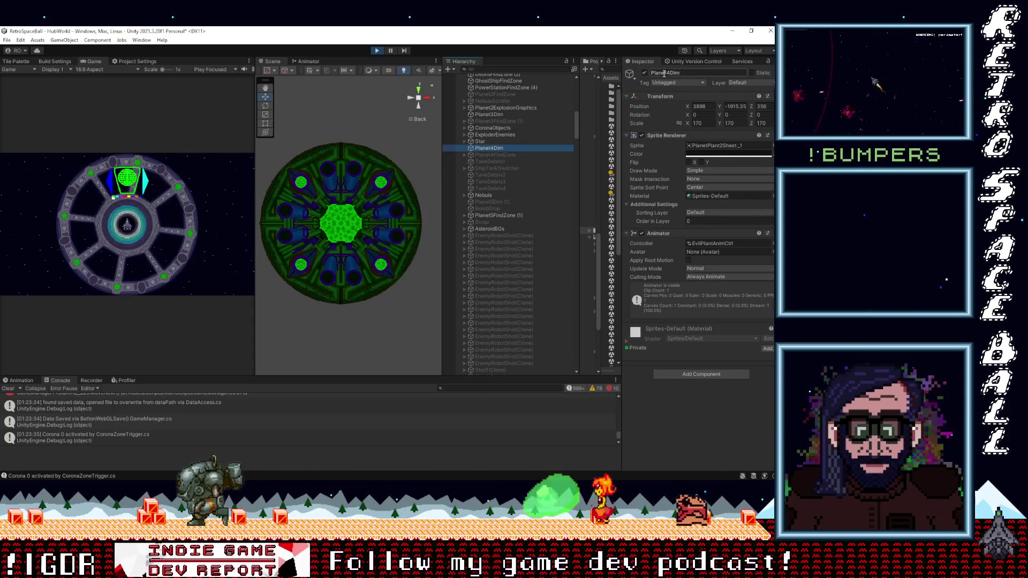
click(497, 155)
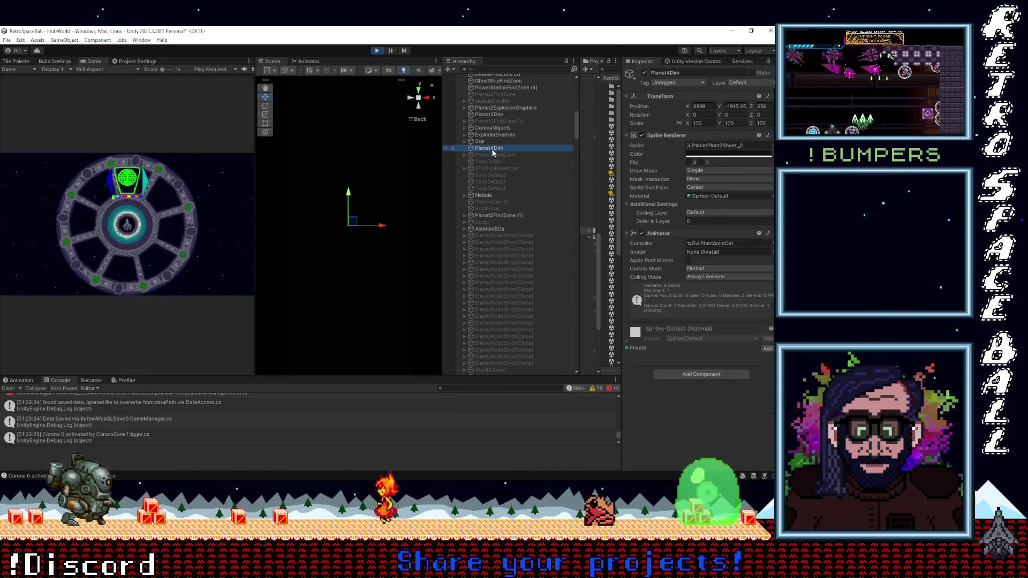
click(502, 203)
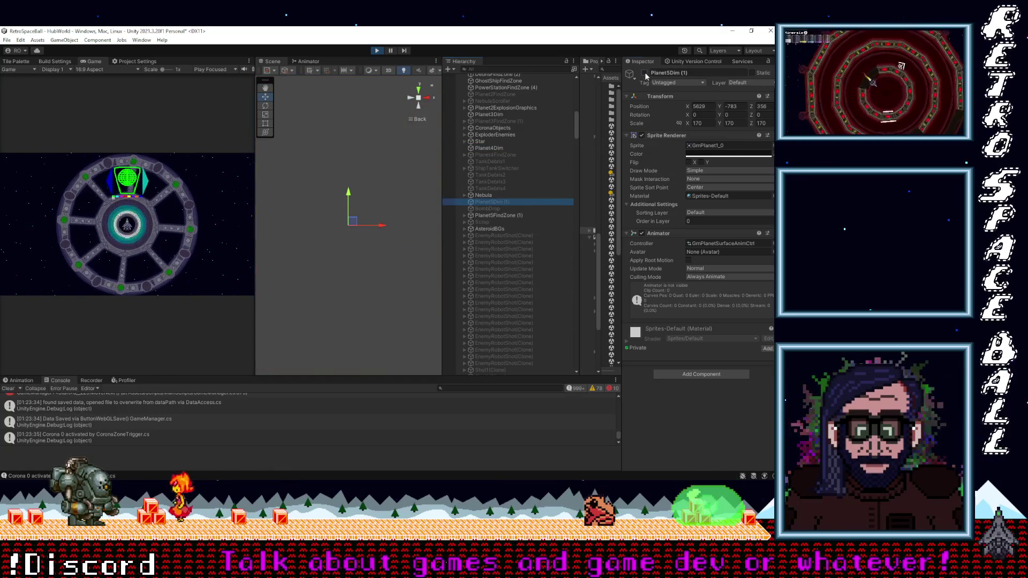
click(645, 74)
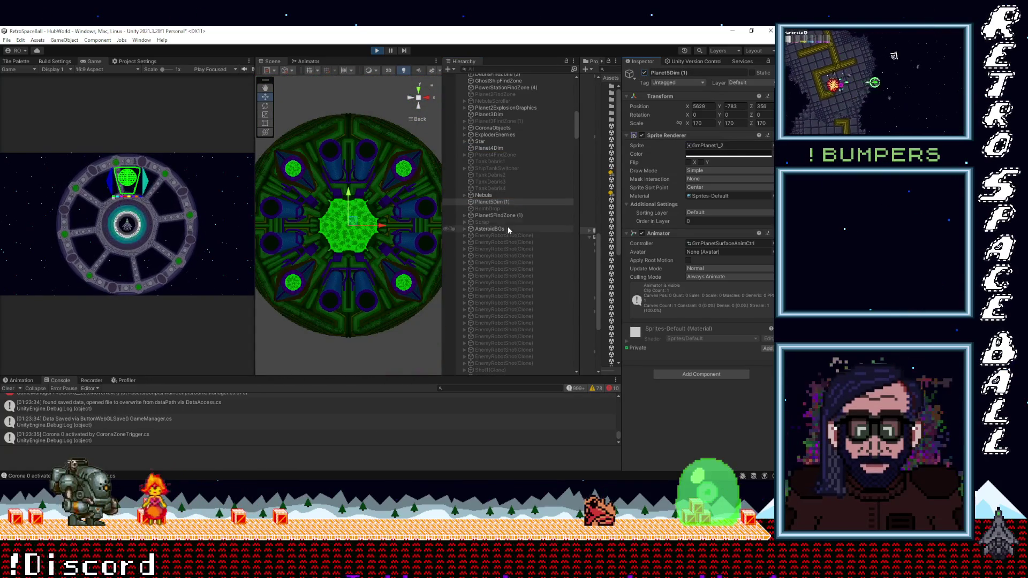
click(502, 216)
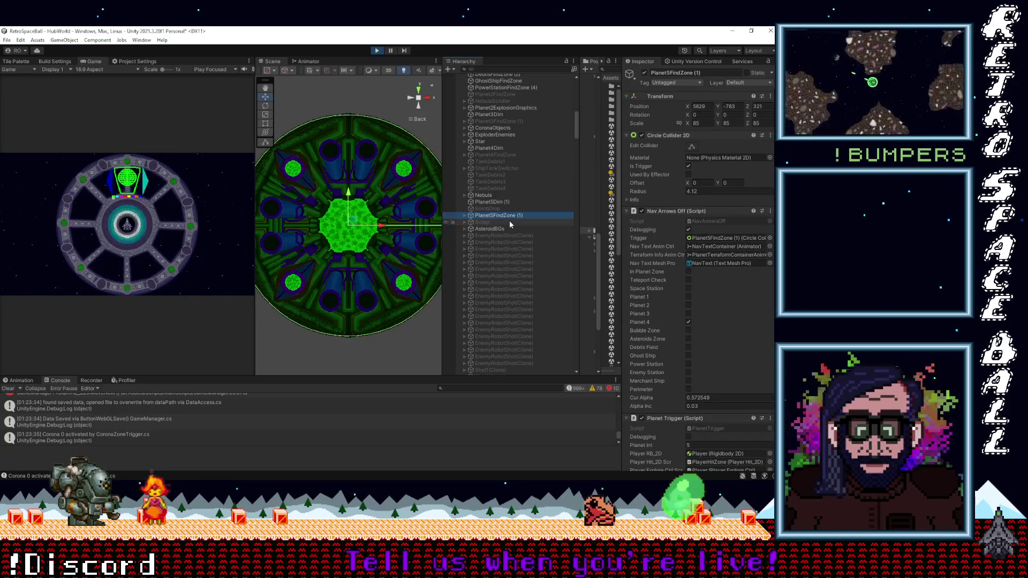
Toggle Planet5FindZone (1) off and back on, then expand and deactivate JustPlant.
click(644, 73)
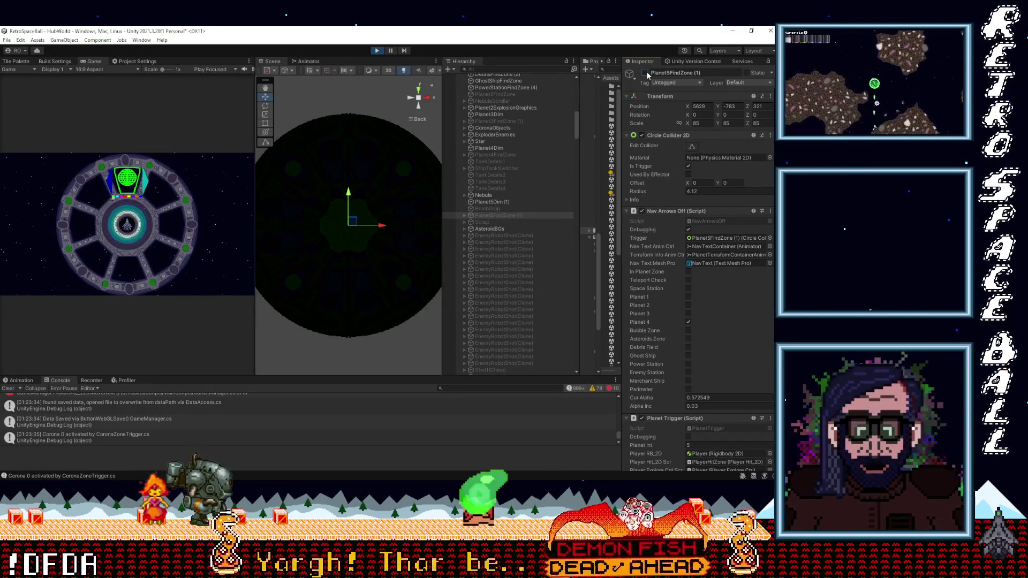
click(643, 73)
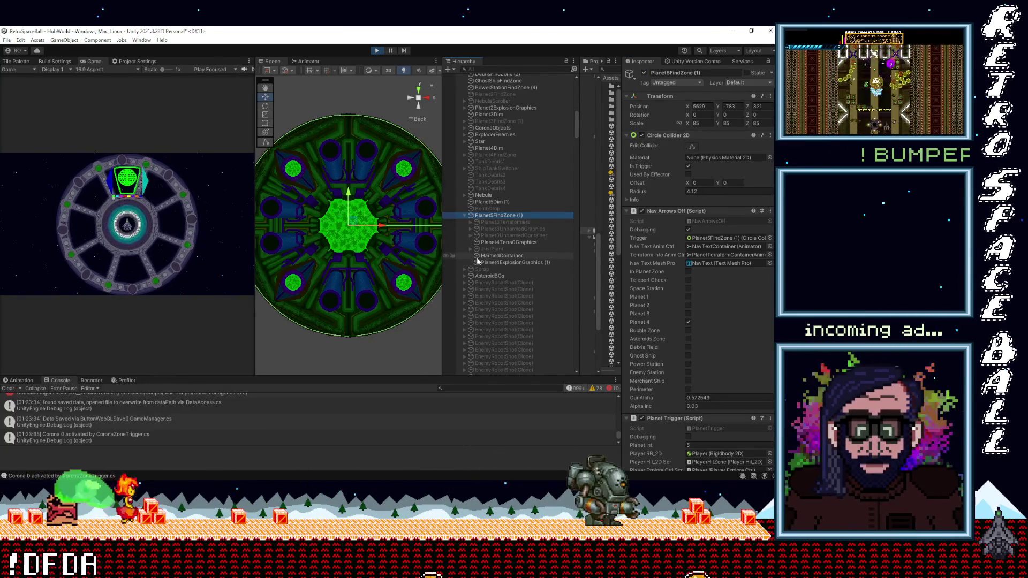
click(470, 249)
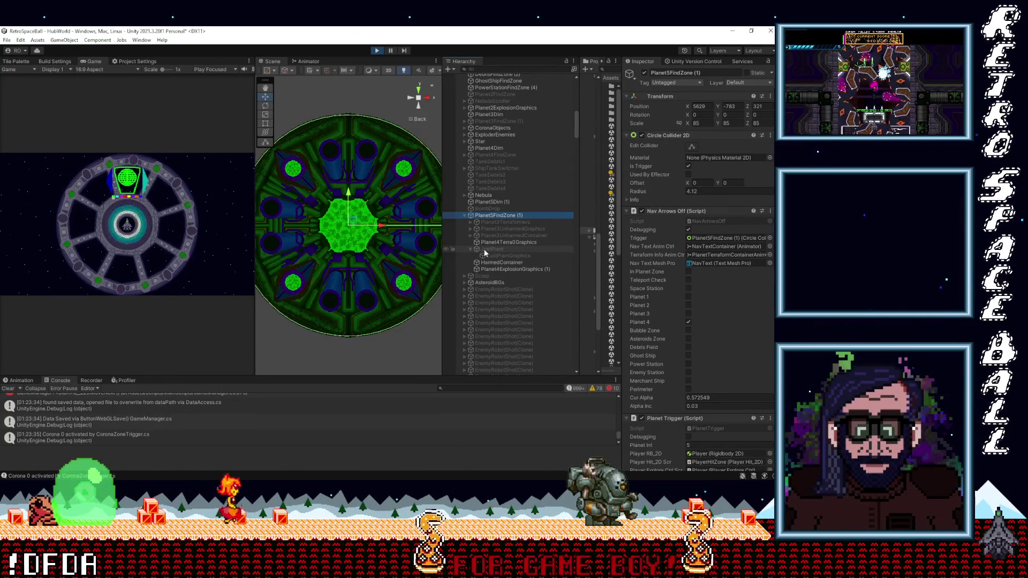
click(482, 250)
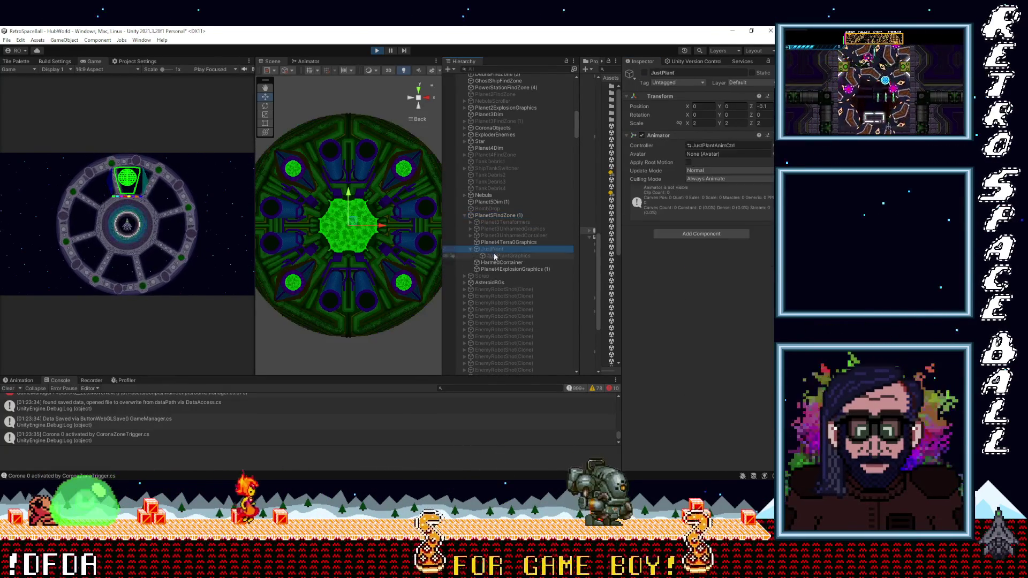
click(644, 73)
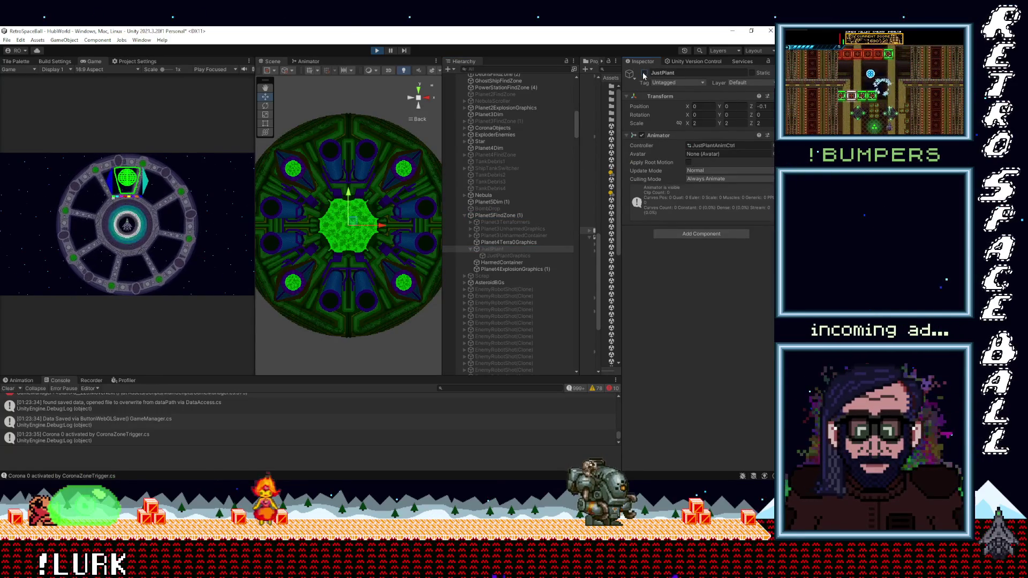
Inspect HarmedContainer and Planet4ExplosionGraphics (1), then switch Planet3Terraformers on and back off.
click(510, 263)
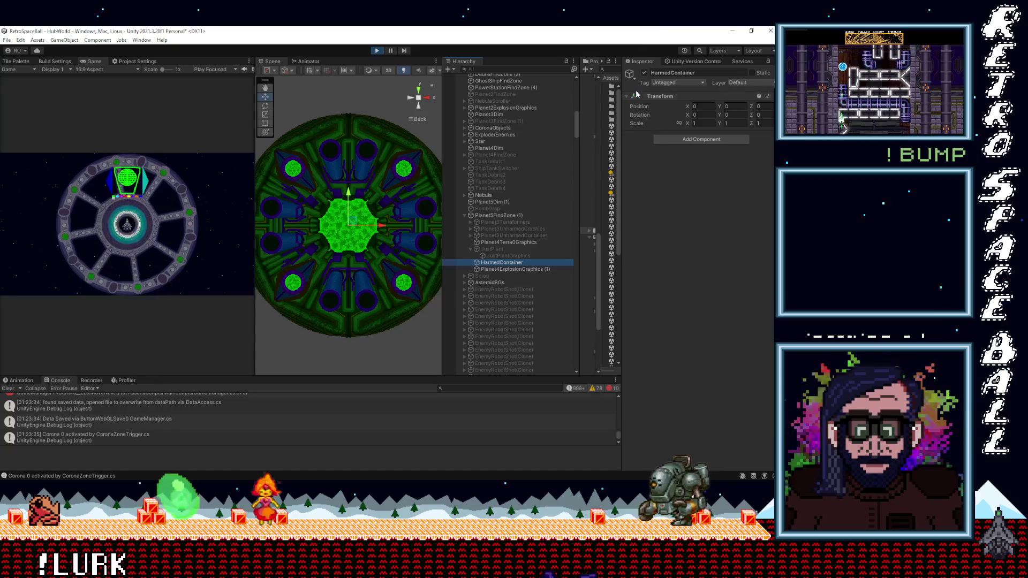
click(512, 269)
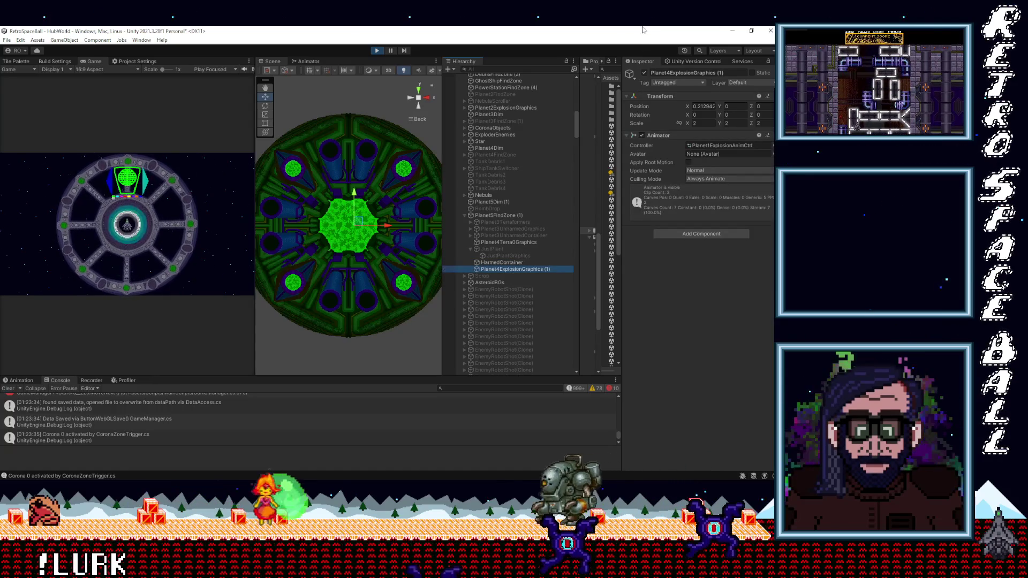
click(636, 97)
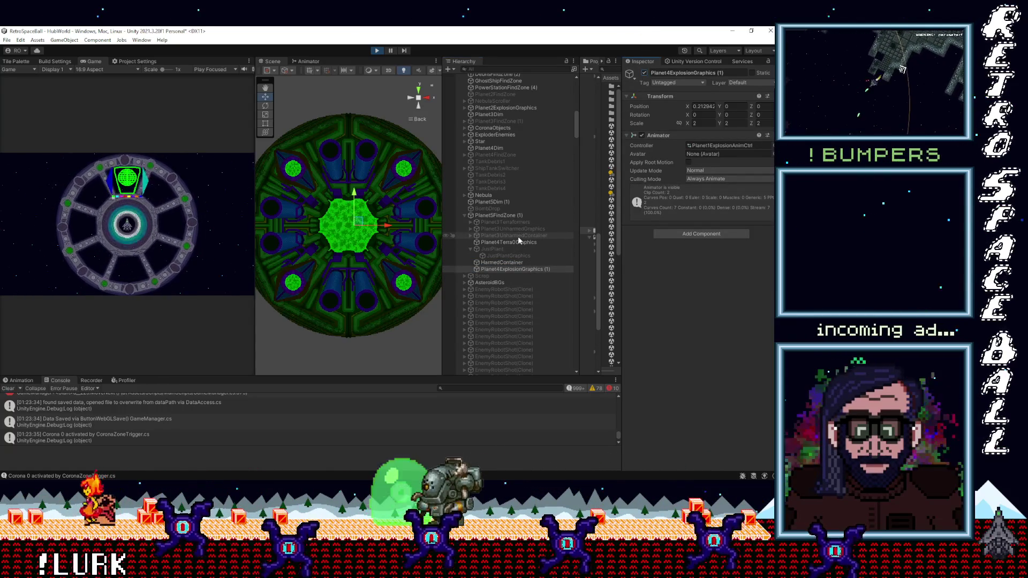
click(518, 223)
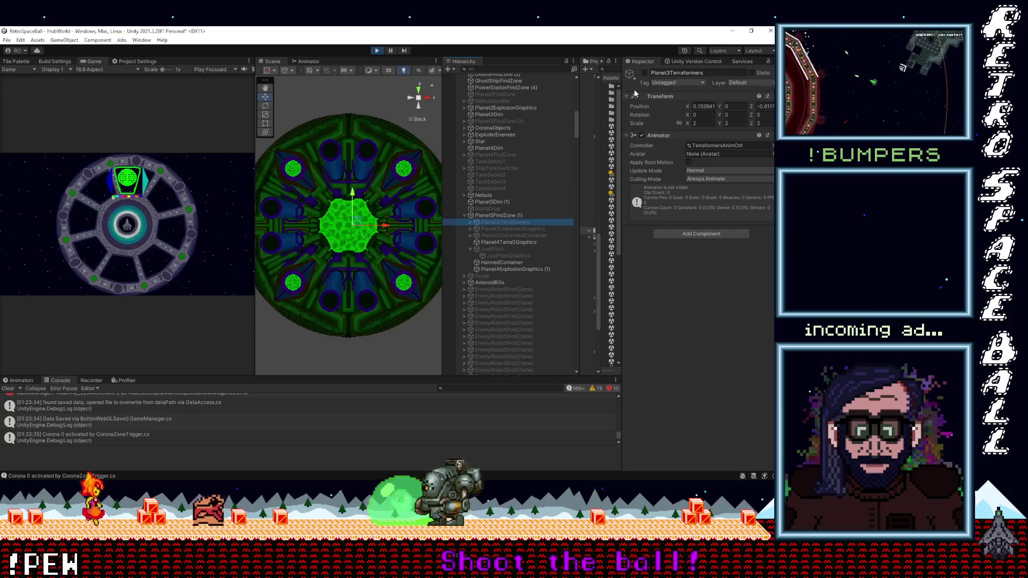
click(644, 73)
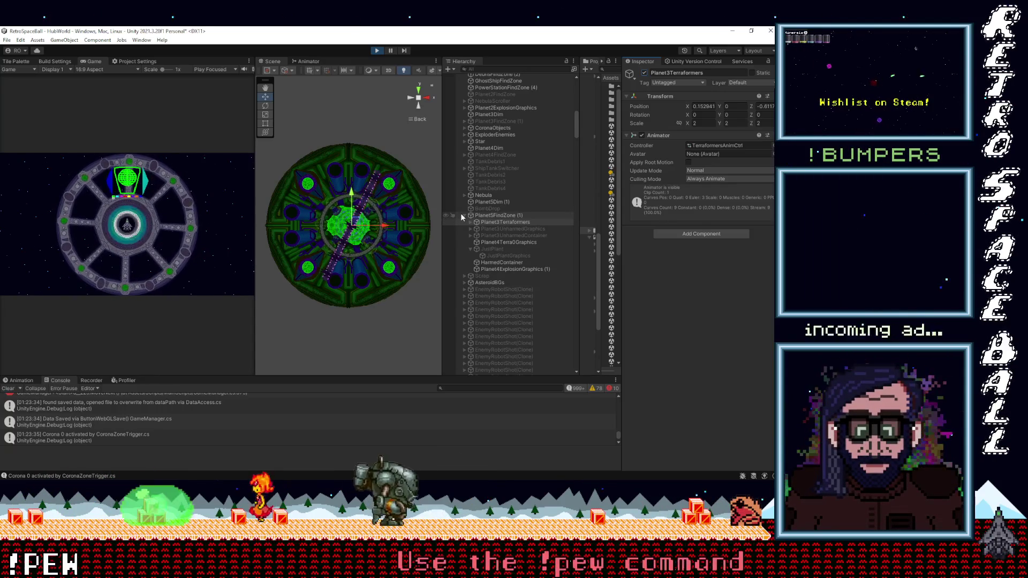
click(644, 74)
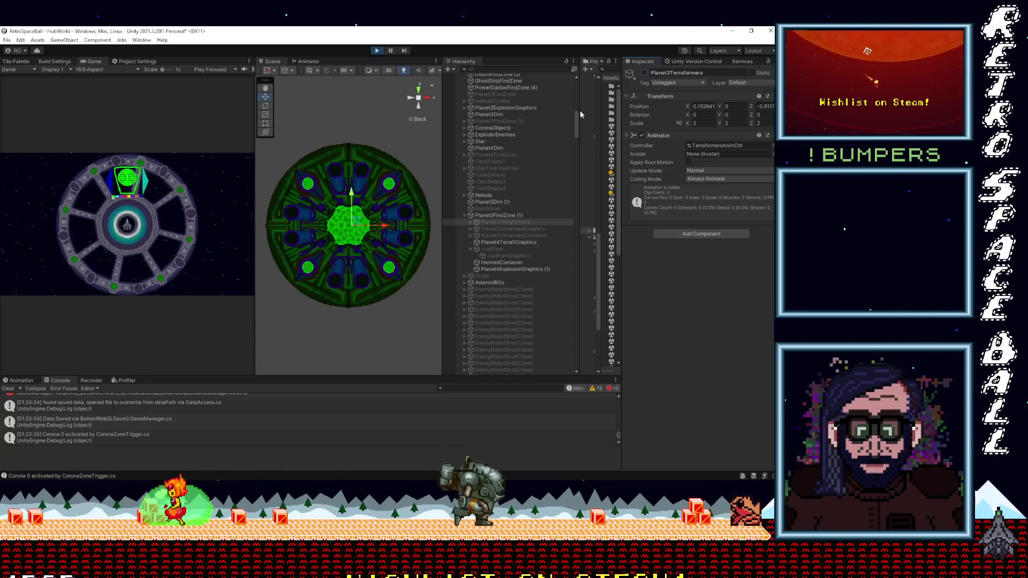
Expand Planet4FindZone in the Hierarchy and select it.
click(464, 153)
click(464, 155)
click(497, 155)
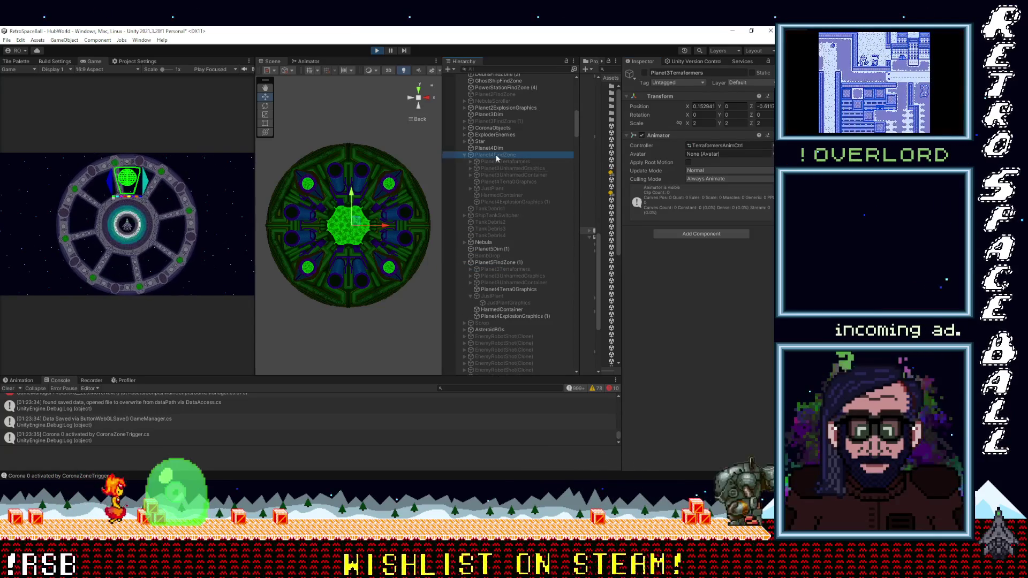
Activate Planet4FindZone and Planet3Terraformers, and widen the Scene view.
click(644, 74)
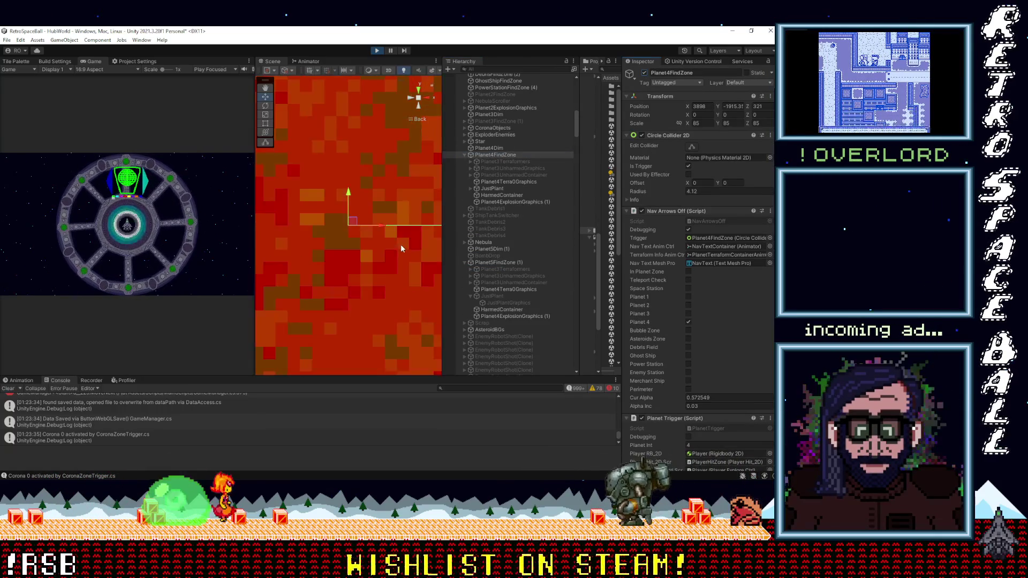
scroll(401, 247, down, 5)
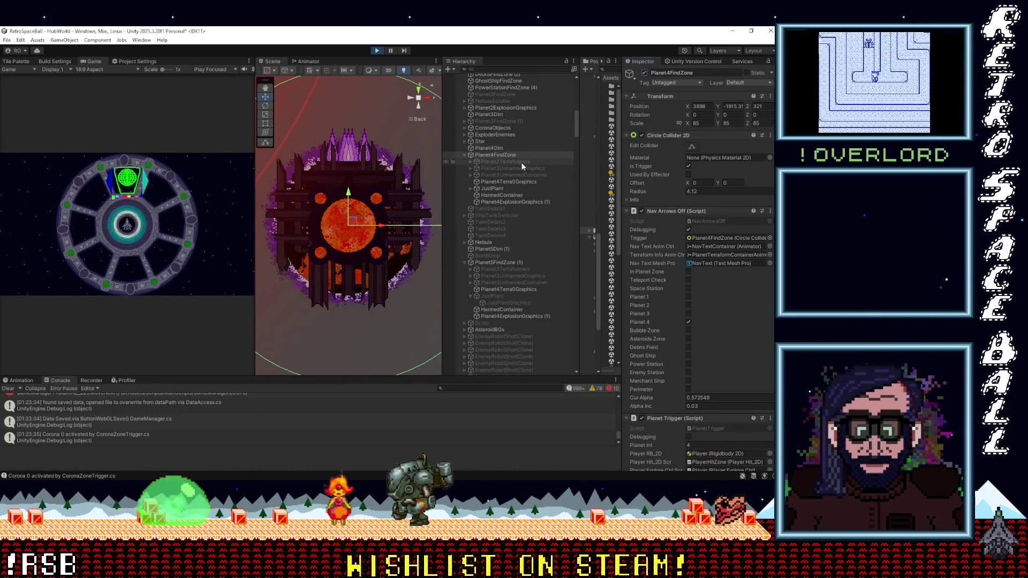
click(521, 162)
click(644, 73)
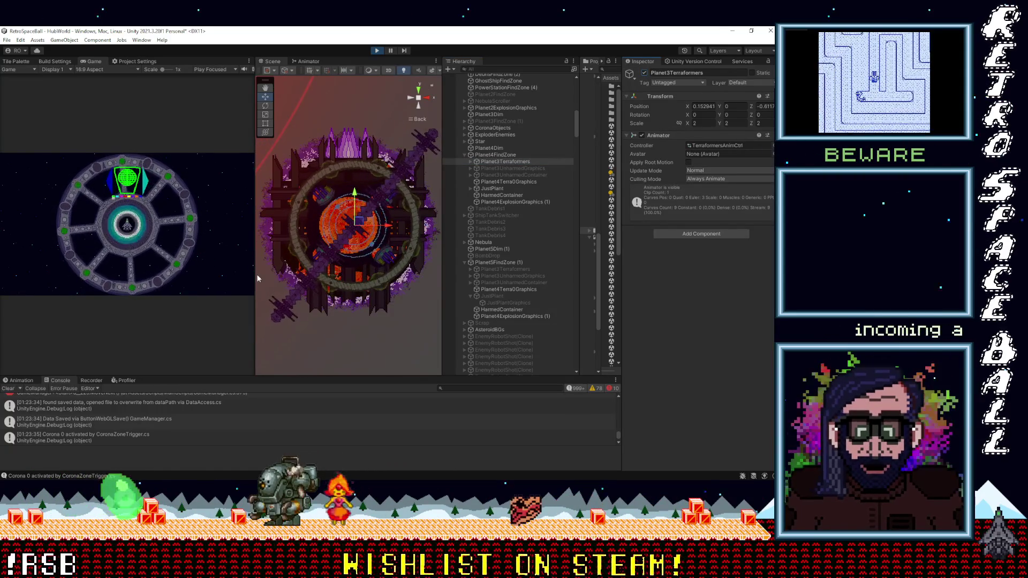
drag(254, 274, 180, 274)
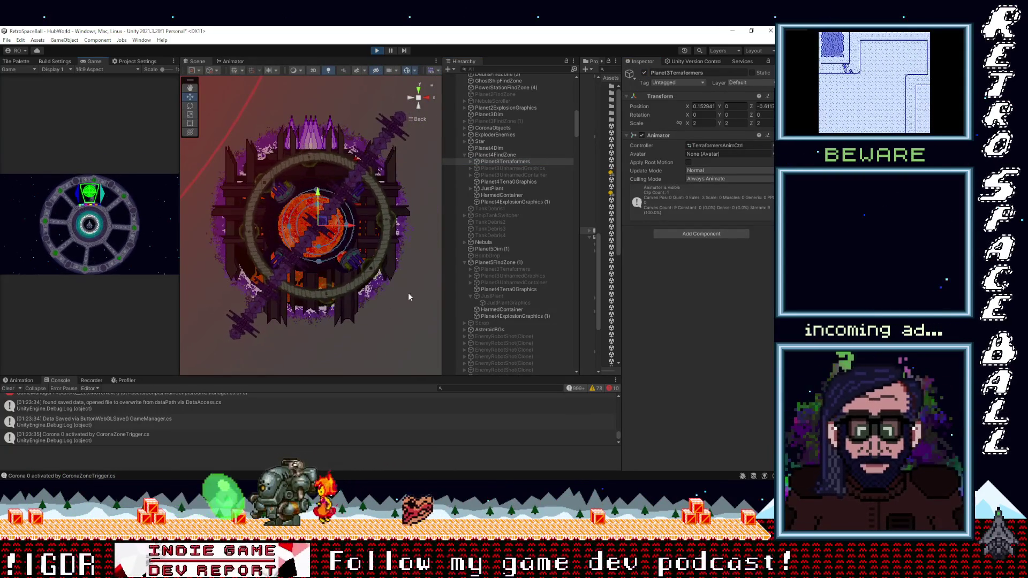
drag(443, 281, 469, 280)
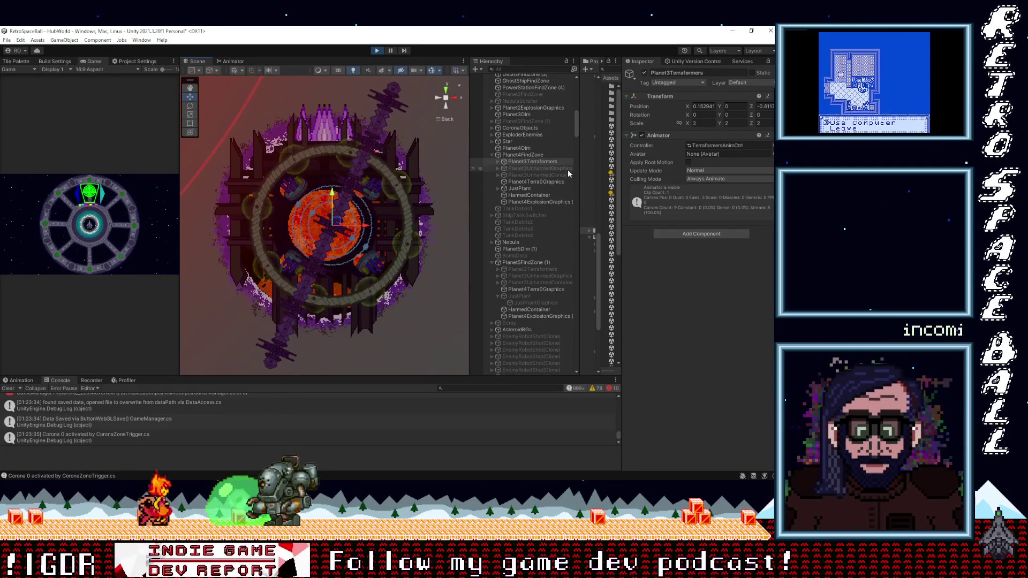
Inspect the Planet3Unharmed objects and deactivate Planet4Terra0Graphics.
click(522, 175)
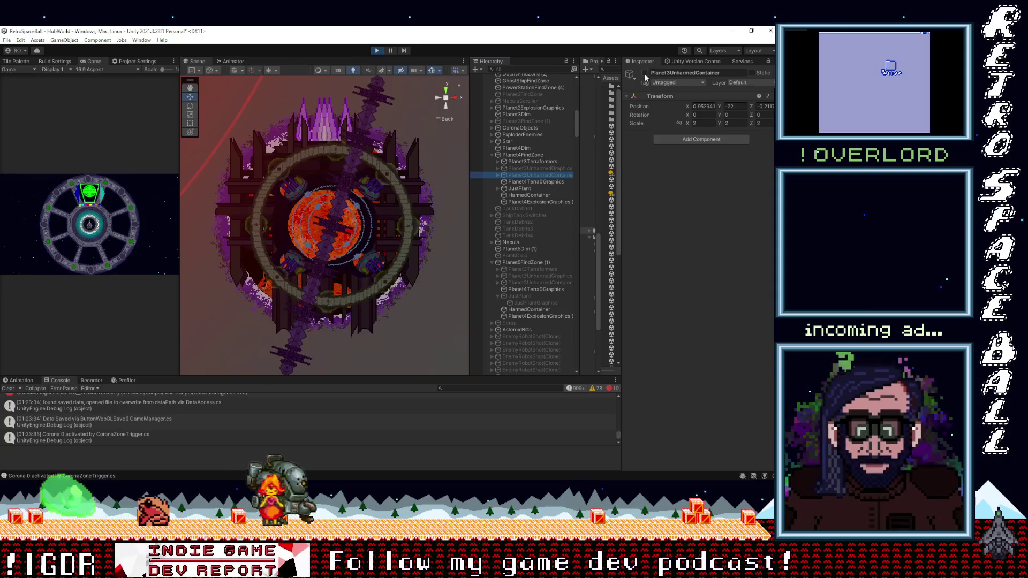
click(534, 169)
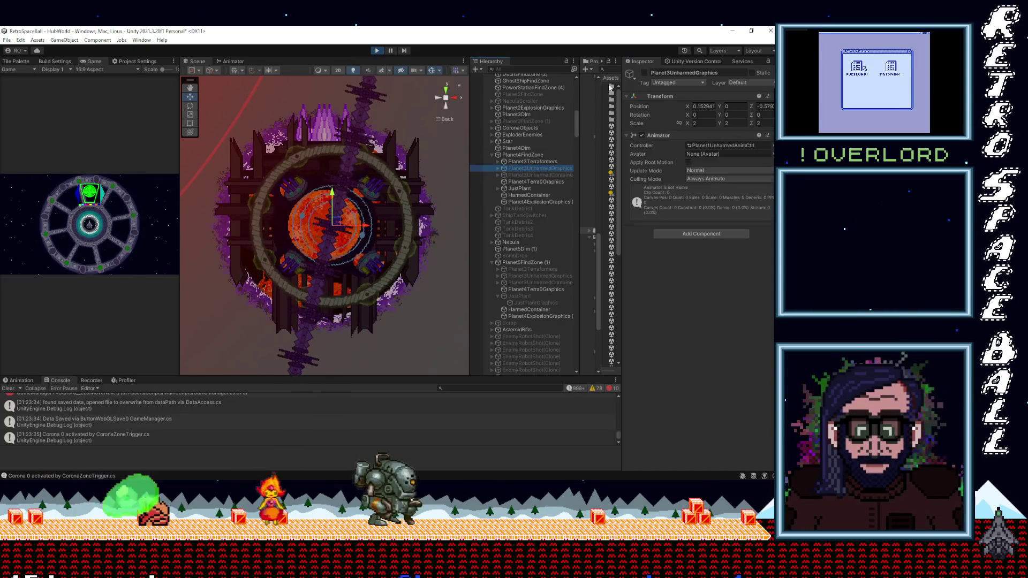
click(531, 181)
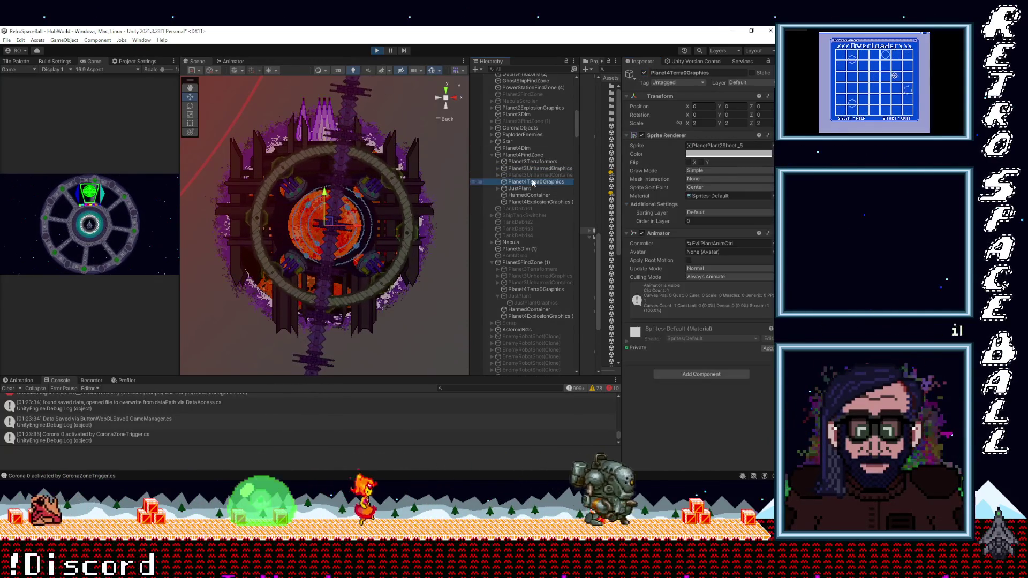
click(645, 73)
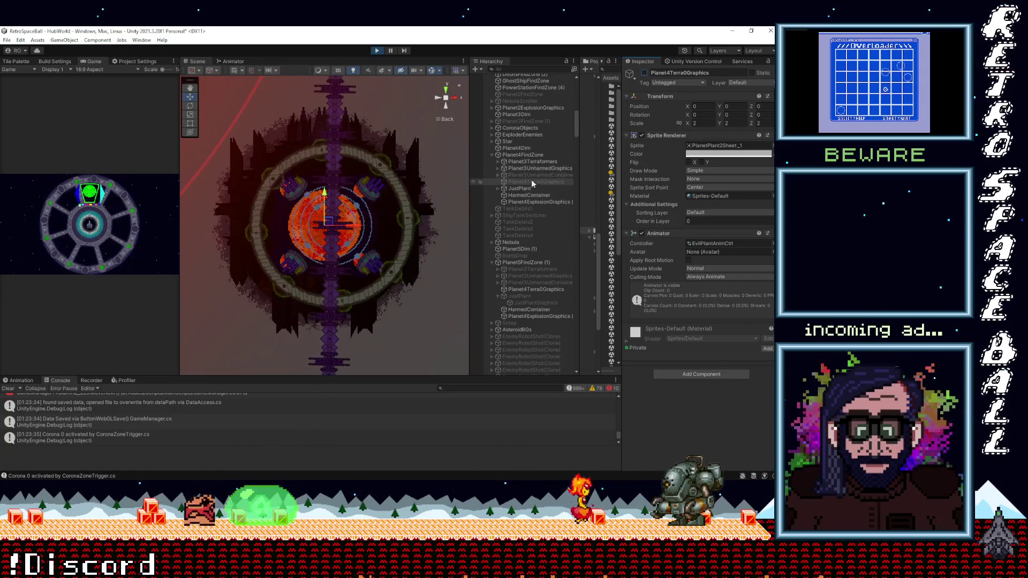
Expand Planet3Terraformers to list its four terraformers and frame it in the Scene.
click(524, 196)
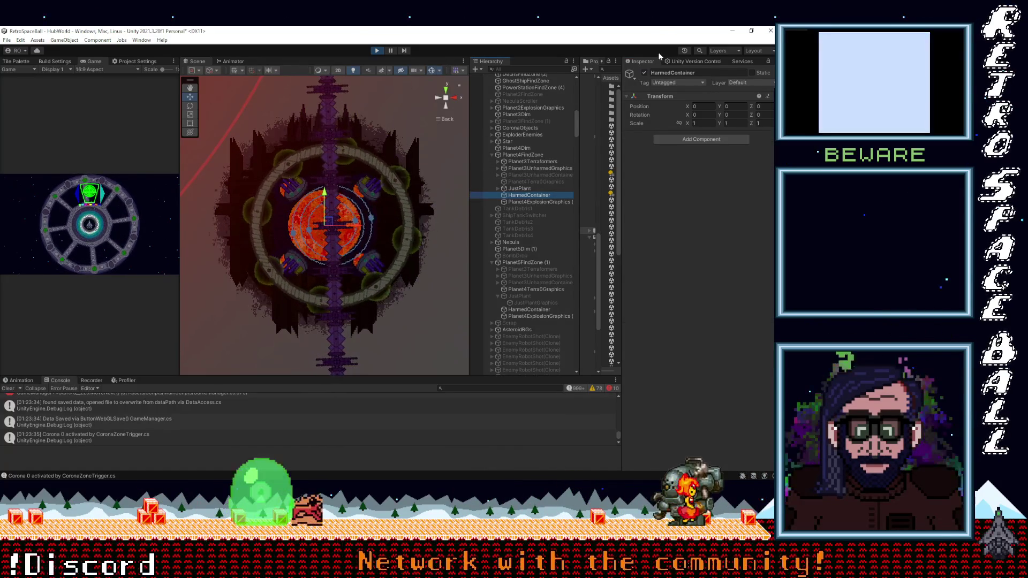
click(549, 203)
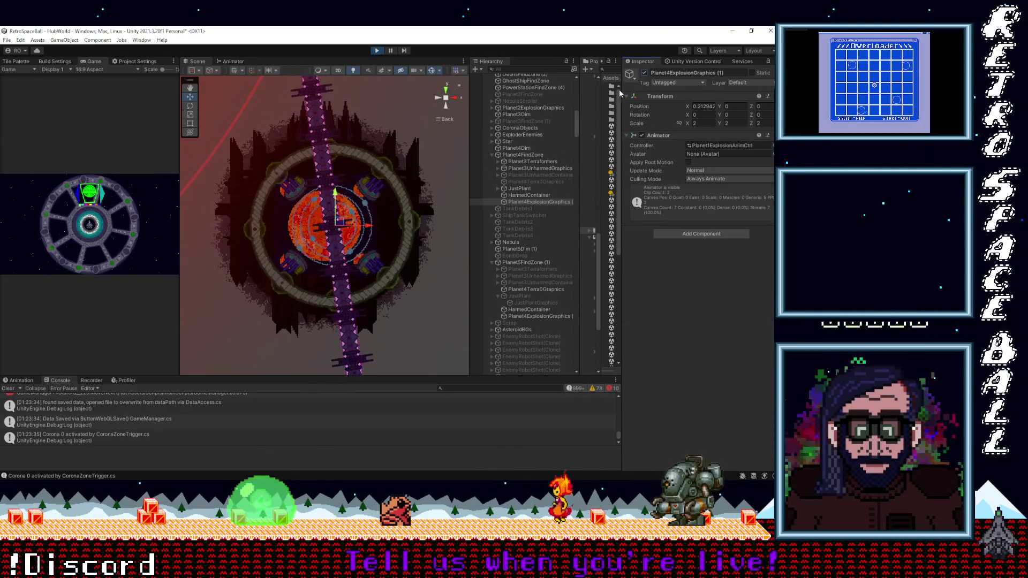
click(496, 160)
click(537, 195)
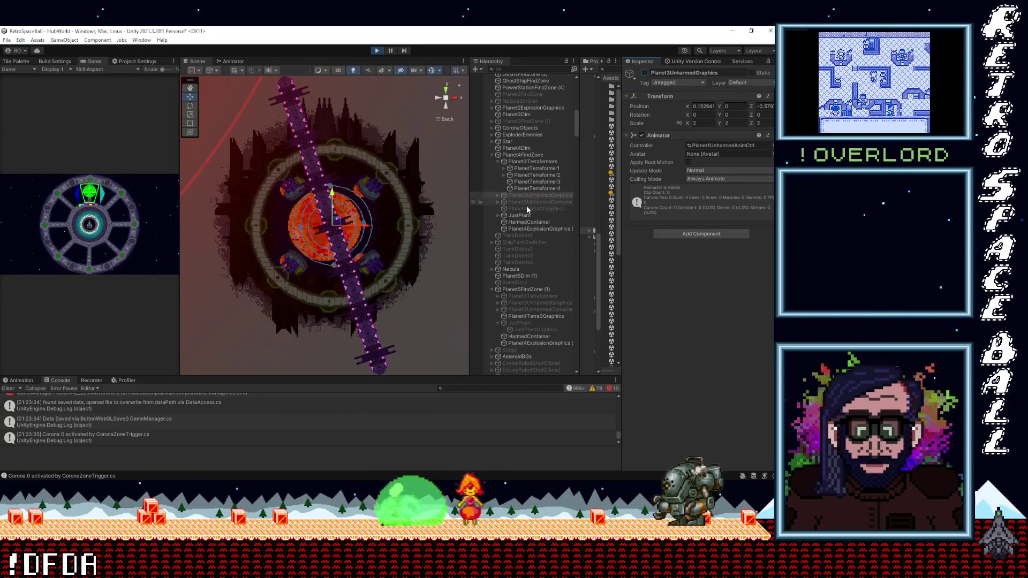
click(526, 162)
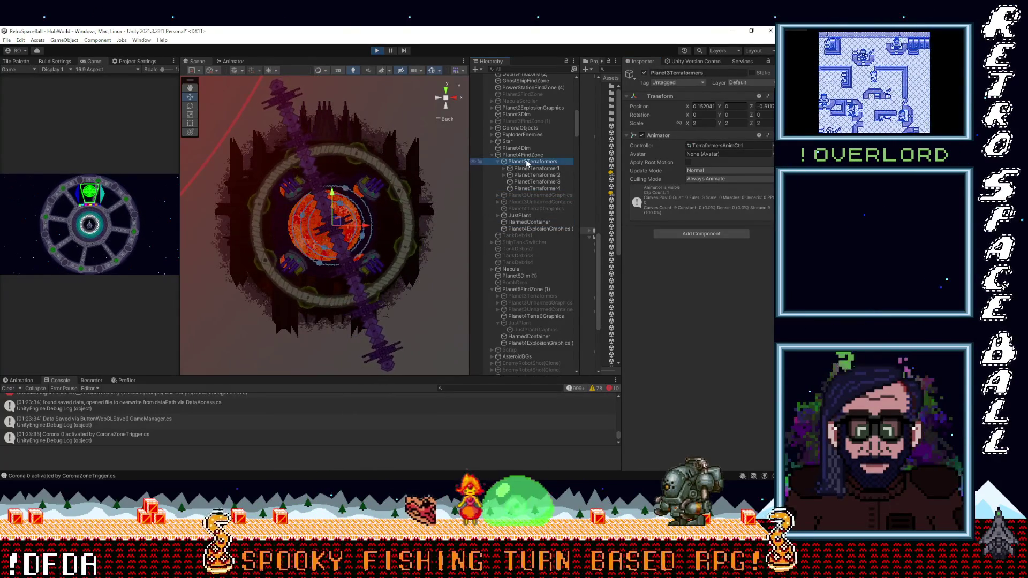
key(f)
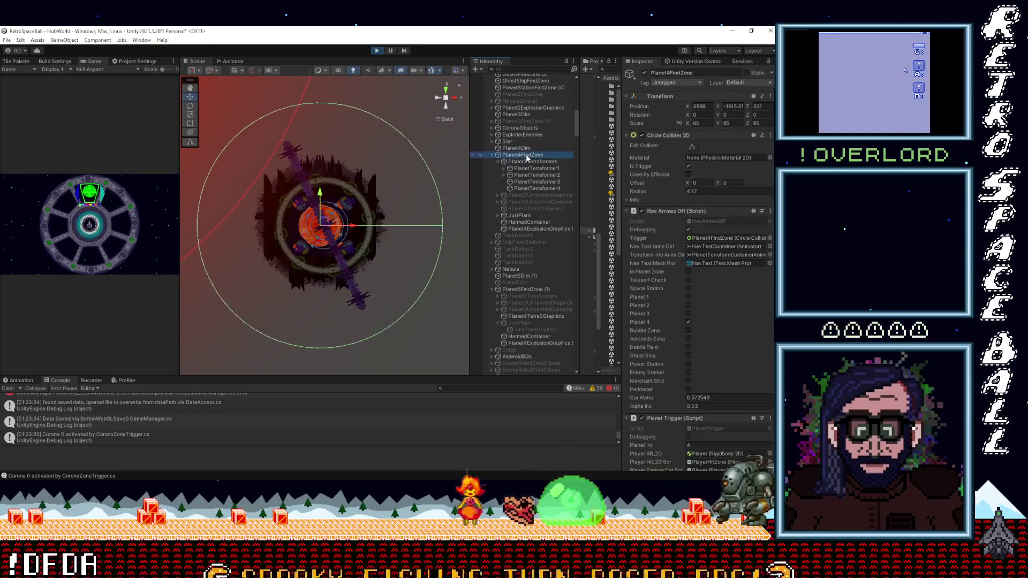
Deactivate JustPlant and HarmedContainer under Planet4FindZone.
click(519, 215)
click(644, 74)
click(644, 74)
click(527, 222)
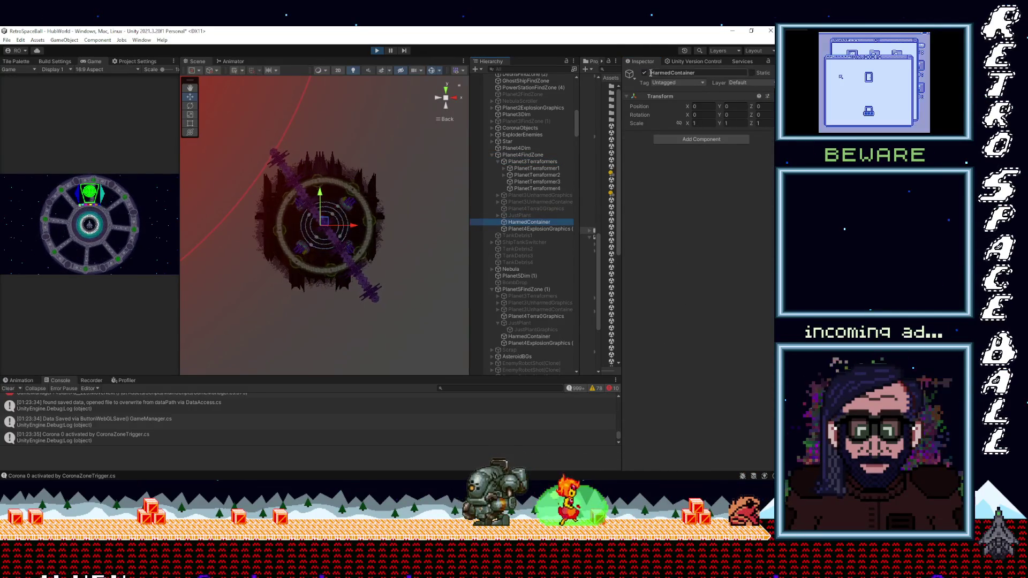
click(644, 74)
click(538, 228)
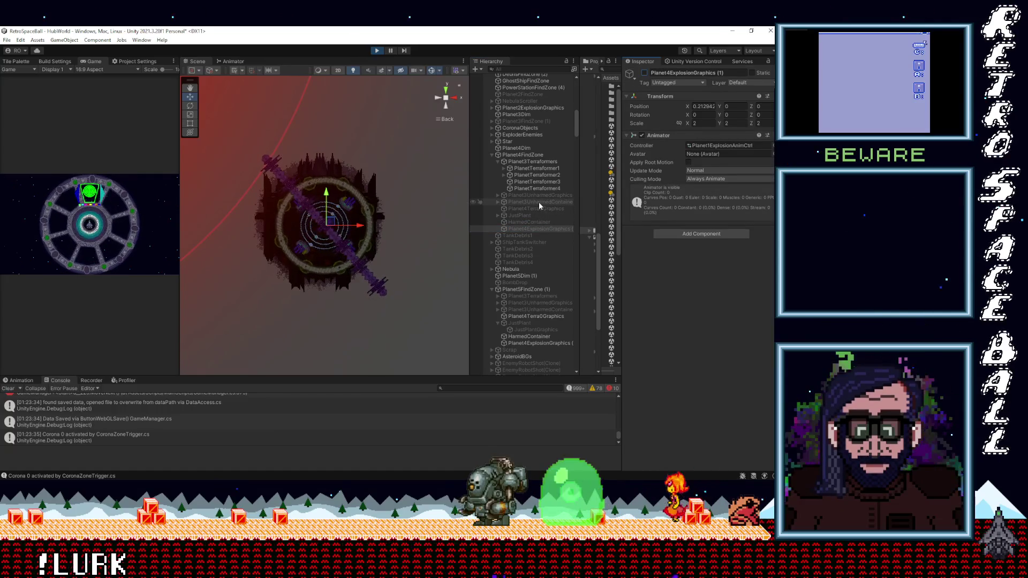
Deactivate Planet4Dim and Planet3UnharmedGraphics.
click(517, 155)
click(515, 148)
click(645, 74)
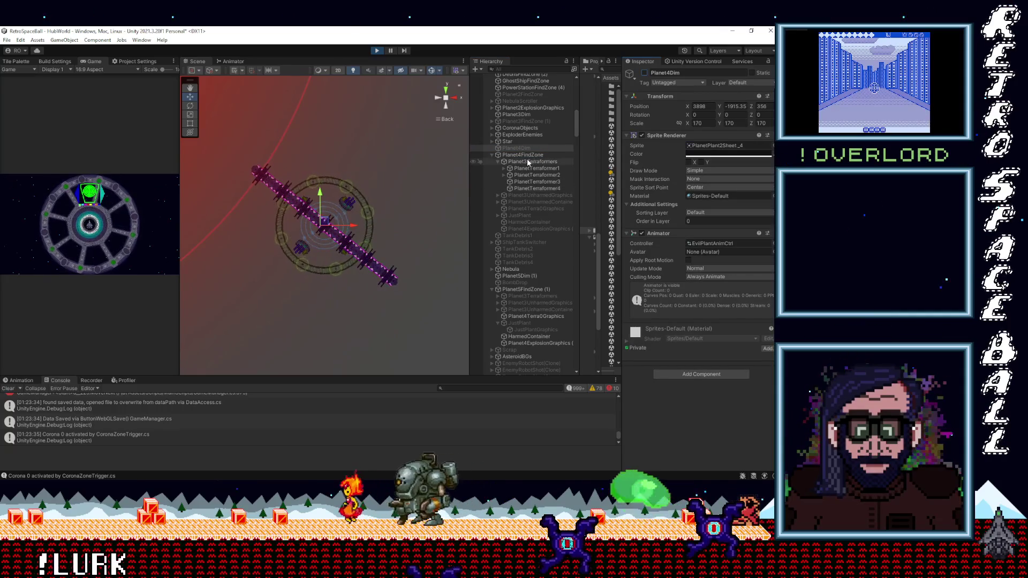
click(528, 196)
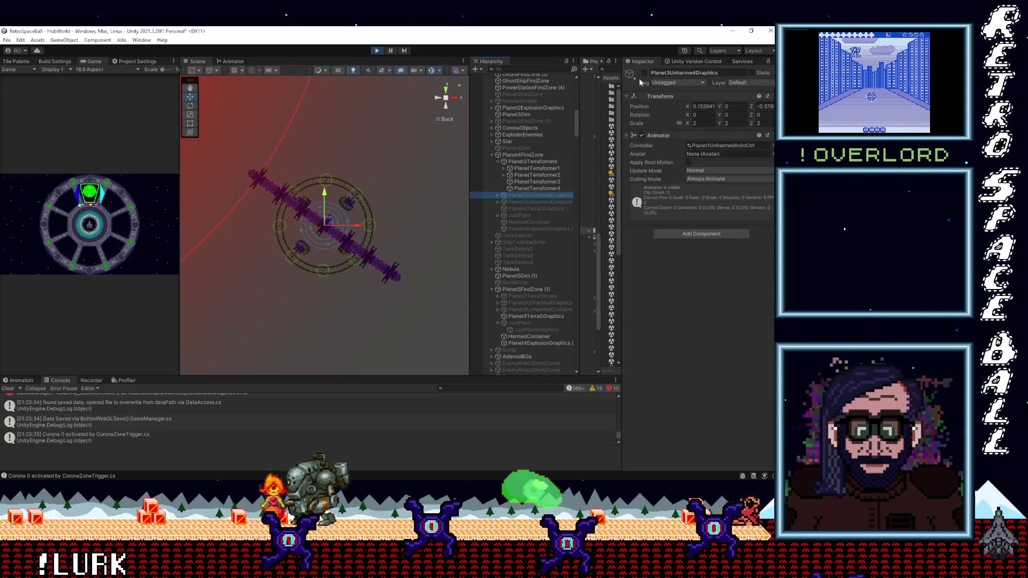
click(644, 74)
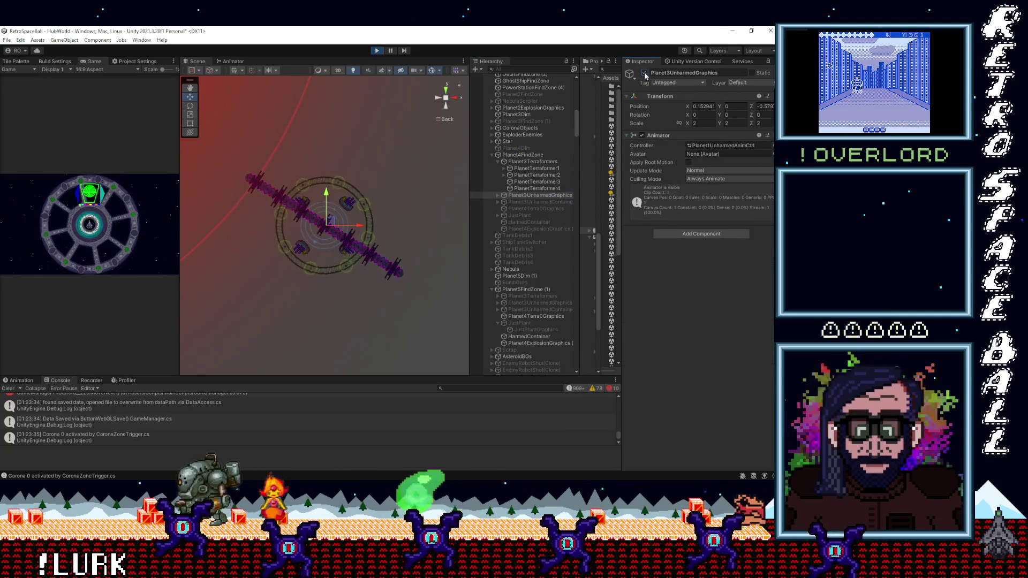
Briefly switch Planet4Terra0Graphics on and back off, then select Planet4FindZone.
click(541, 201)
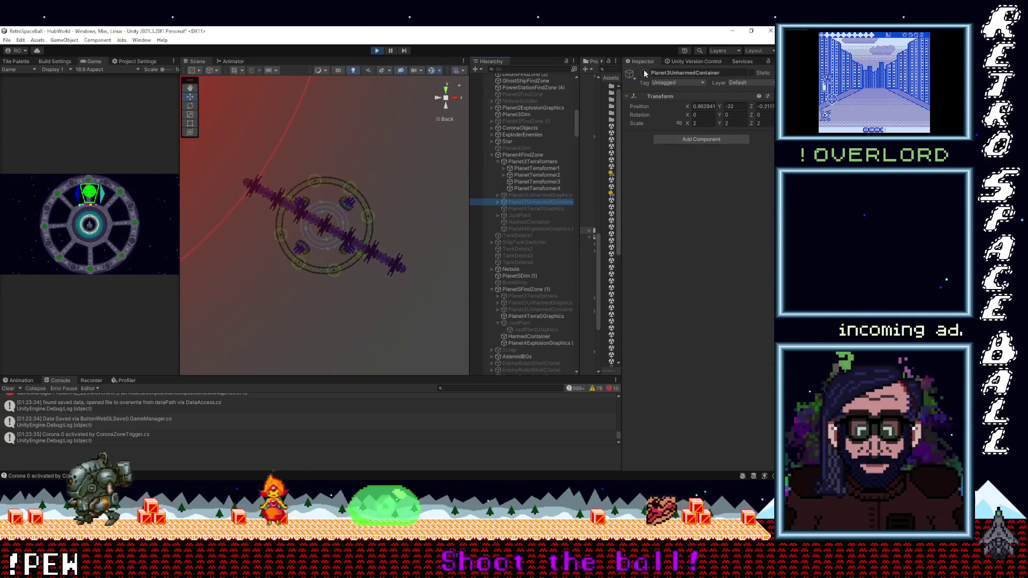
click(547, 207)
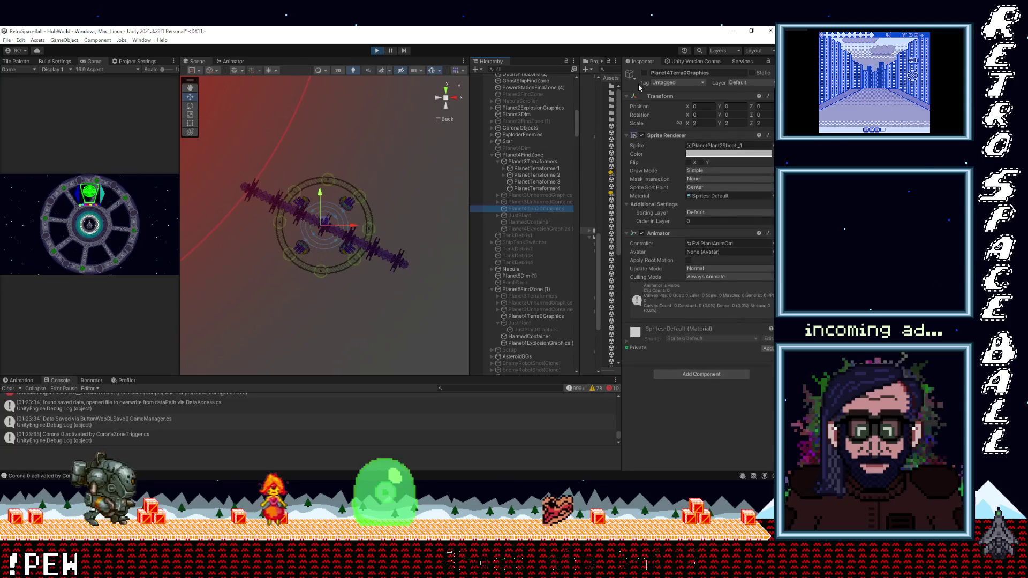
click(644, 73)
click(644, 73)
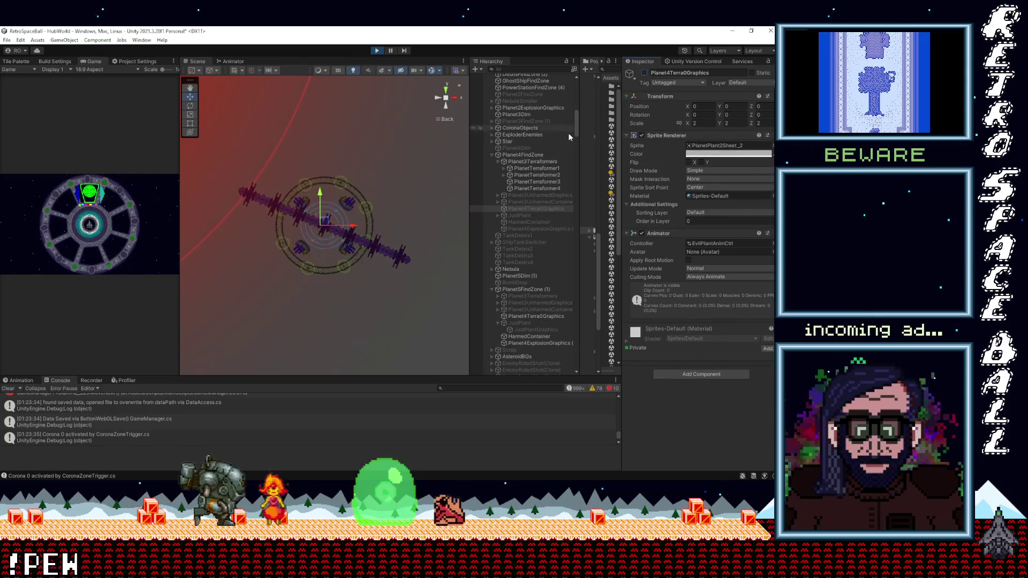
click(525, 154)
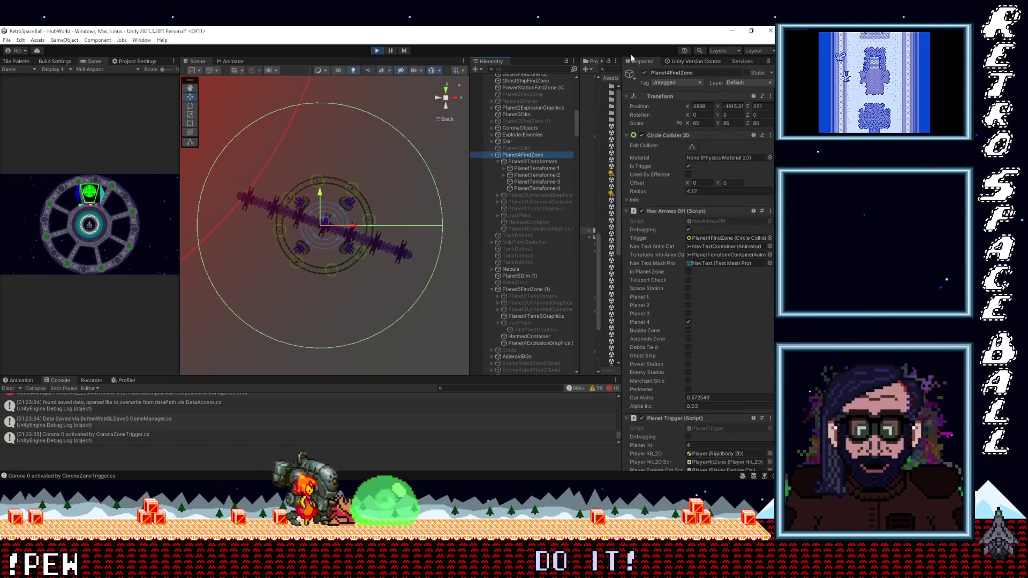
Expand Planet1ExplosionGraphics, frame Planet1Terra0Graphics, switch the terraformed planet on, then select HarmedContainer.
scroll(530, 171, up, 6)
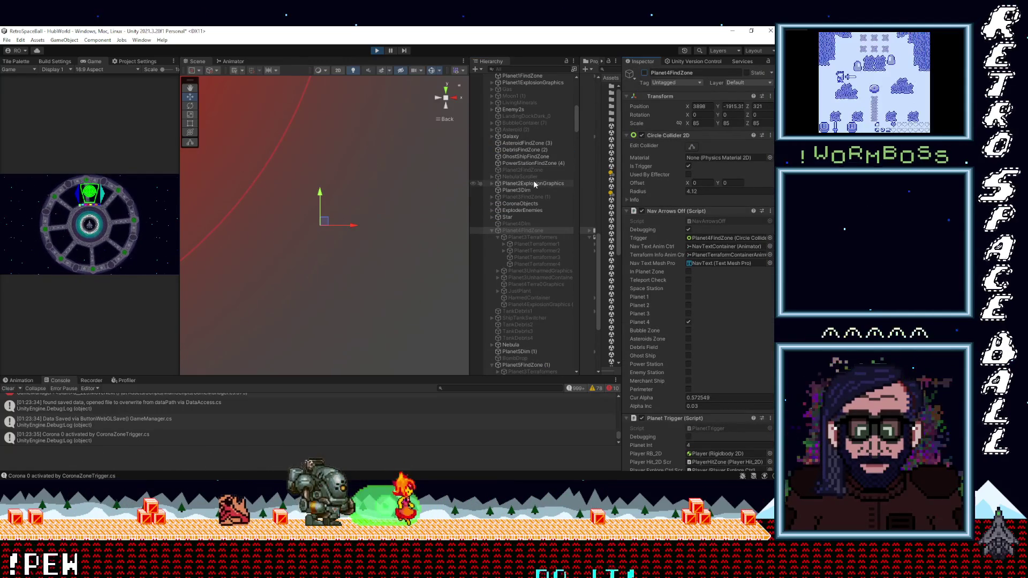
scroll(533, 182, up, 1)
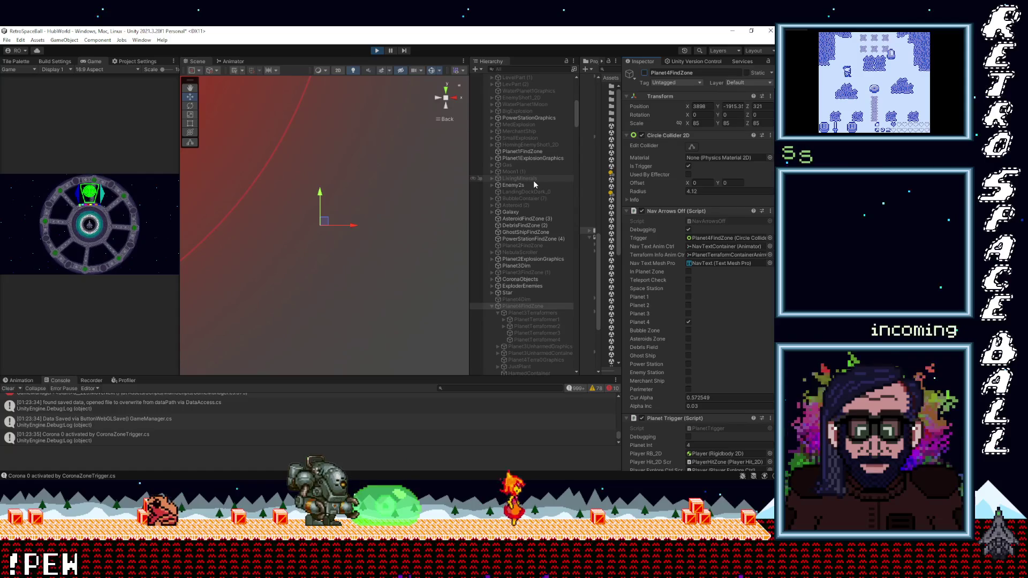
click(491, 158)
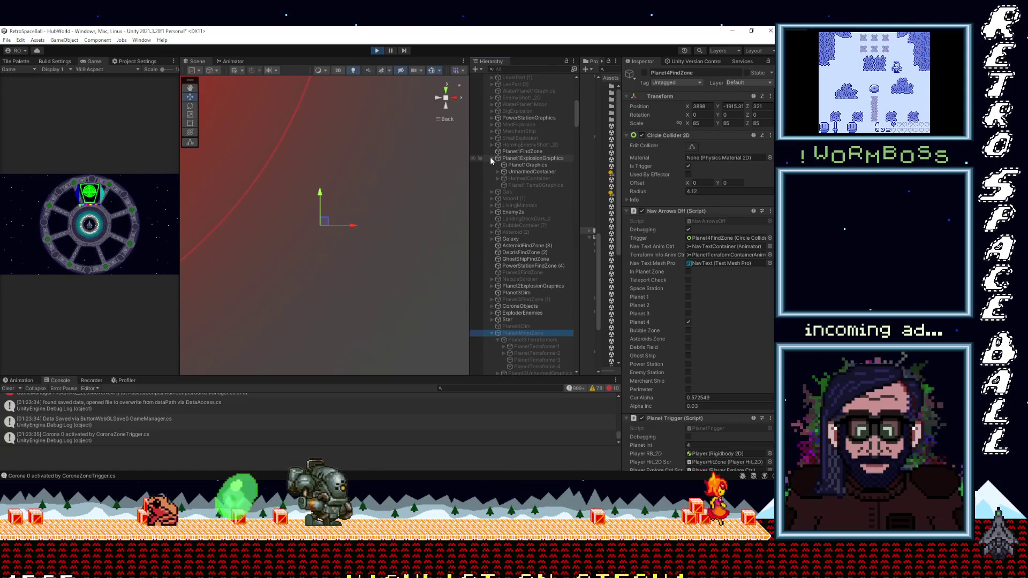
click(527, 184)
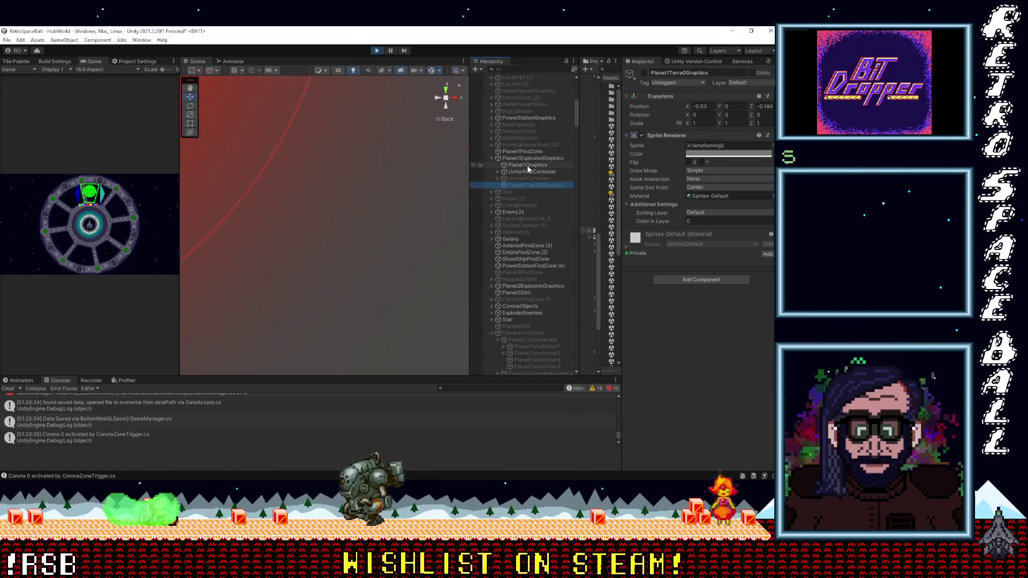
key(f)
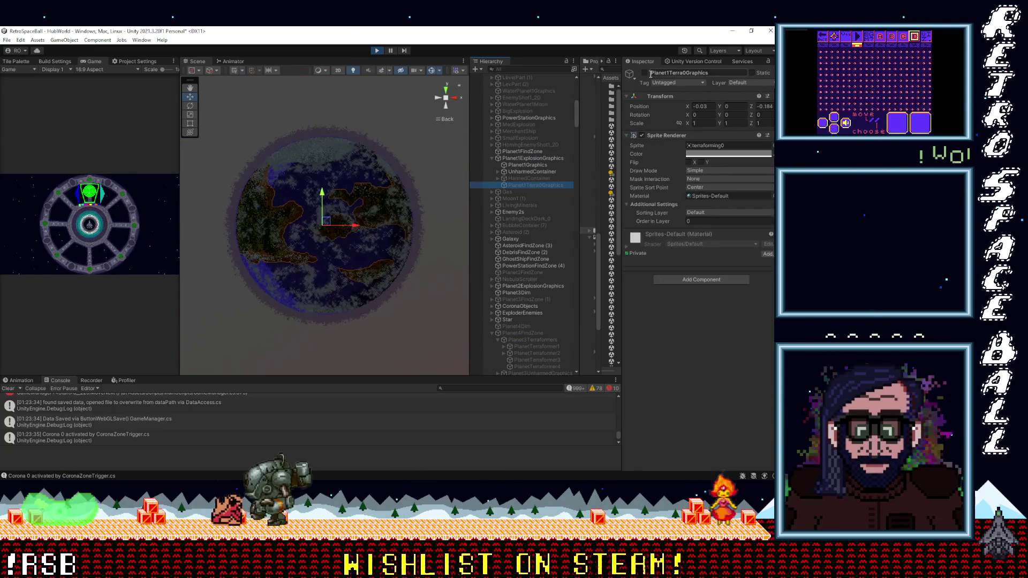
click(643, 73)
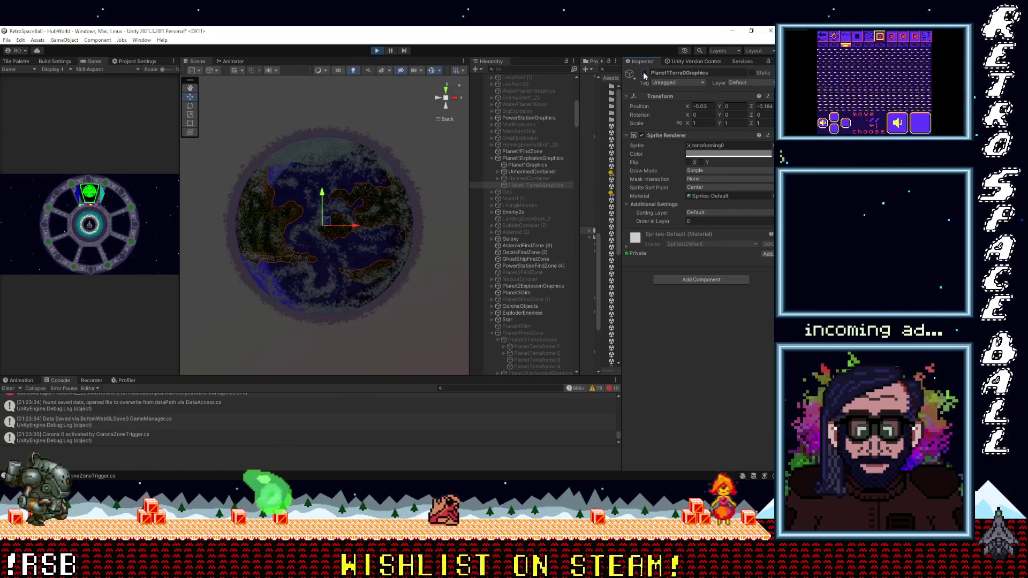
click(528, 190)
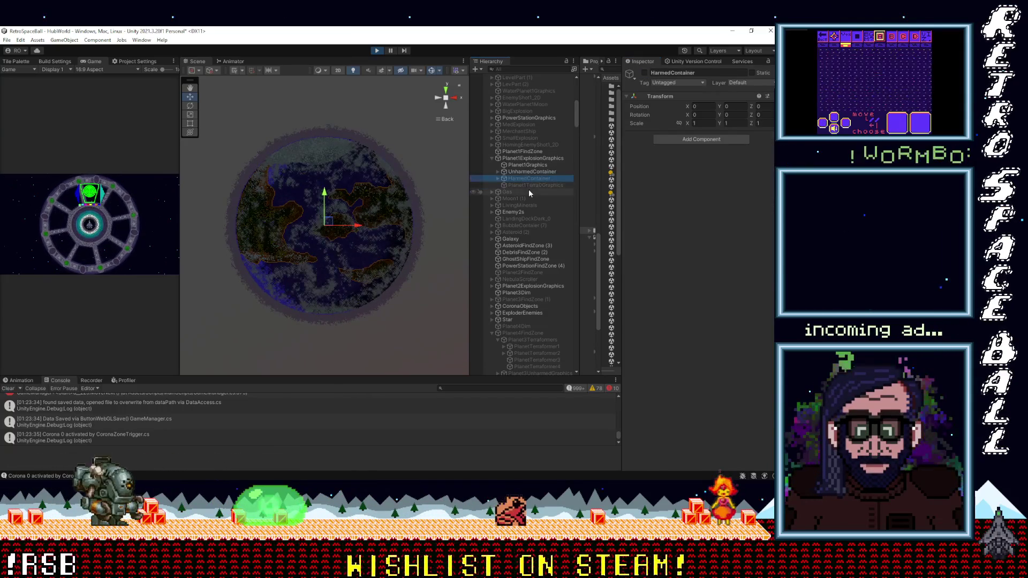